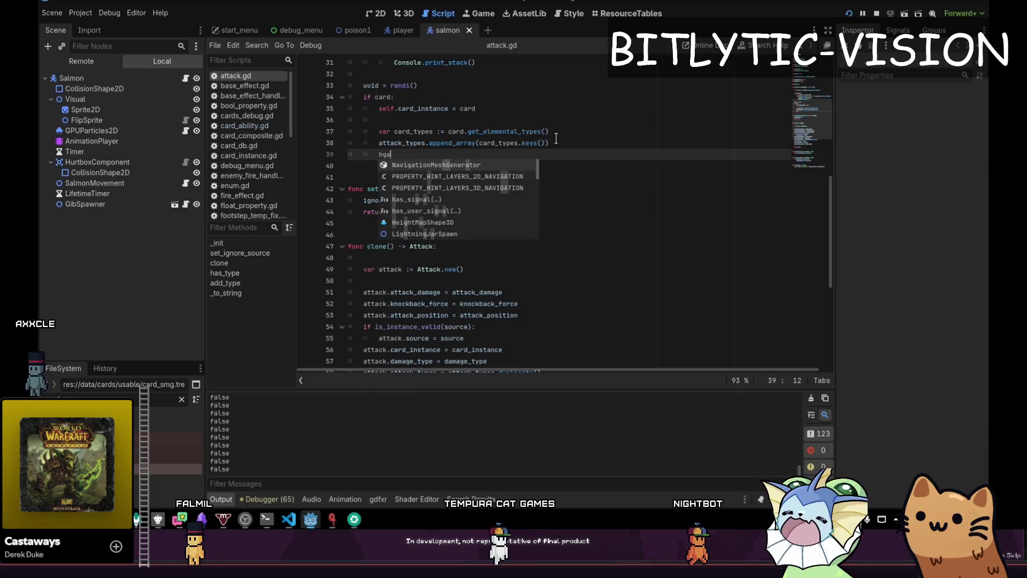
Accept the has_type autocomplete in attack.gd, delete that unfinished line, and save the script.
type("as_typ")
key("Return")
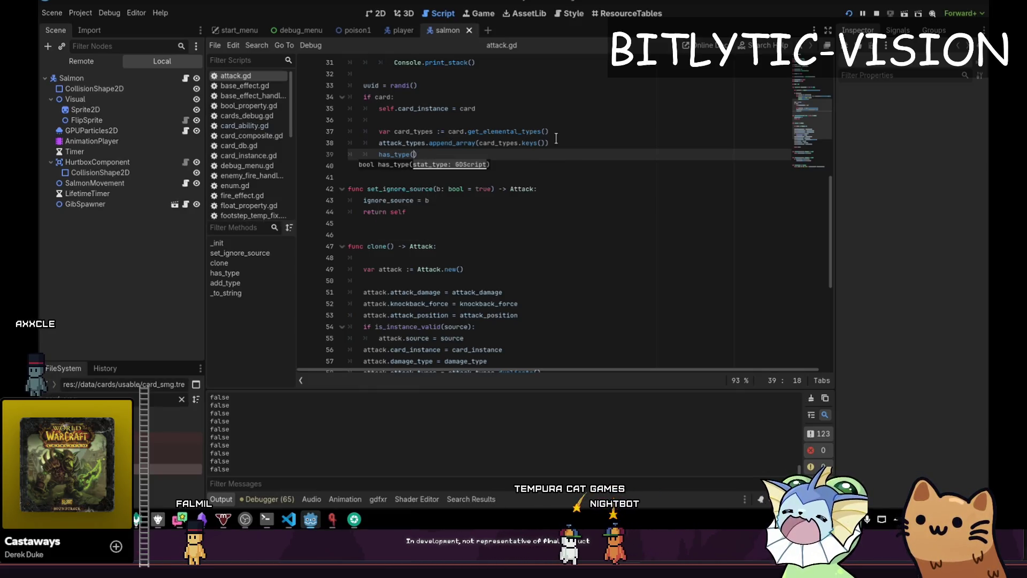
key("BackSpace")
key("BackSpace")
key("BackSpace")
key("ctrl+s")
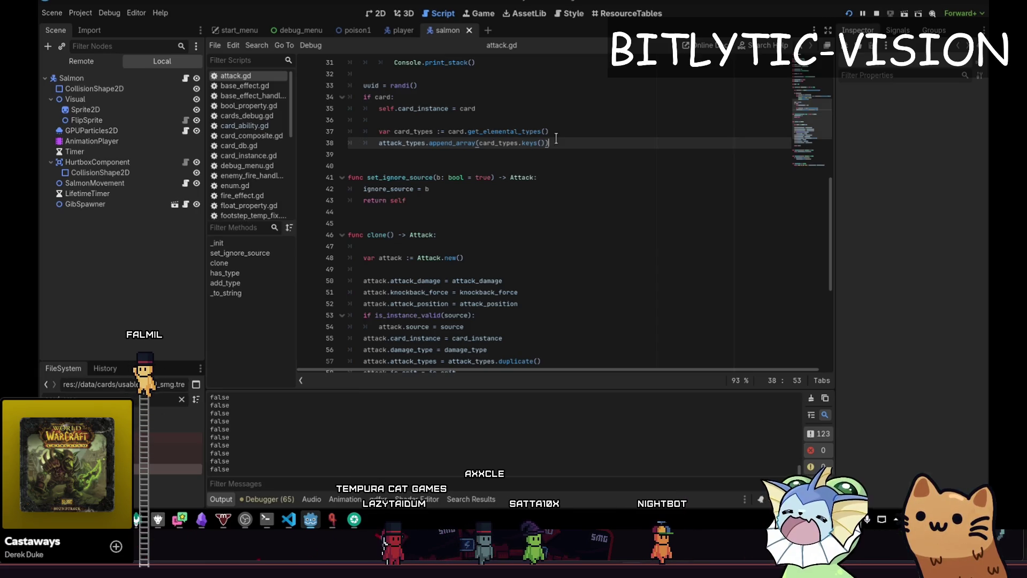
Open Quick Open twice and dismiss it each time, staying on attack.gd.
key("shift+alt+o")
key("Escape")
key("shift+alt+o")
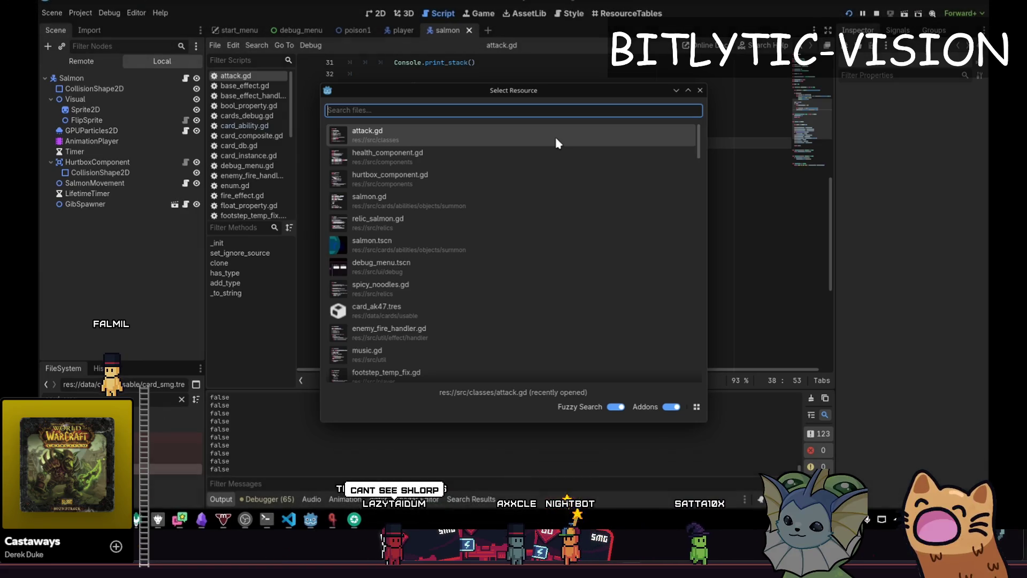
key("Escape")
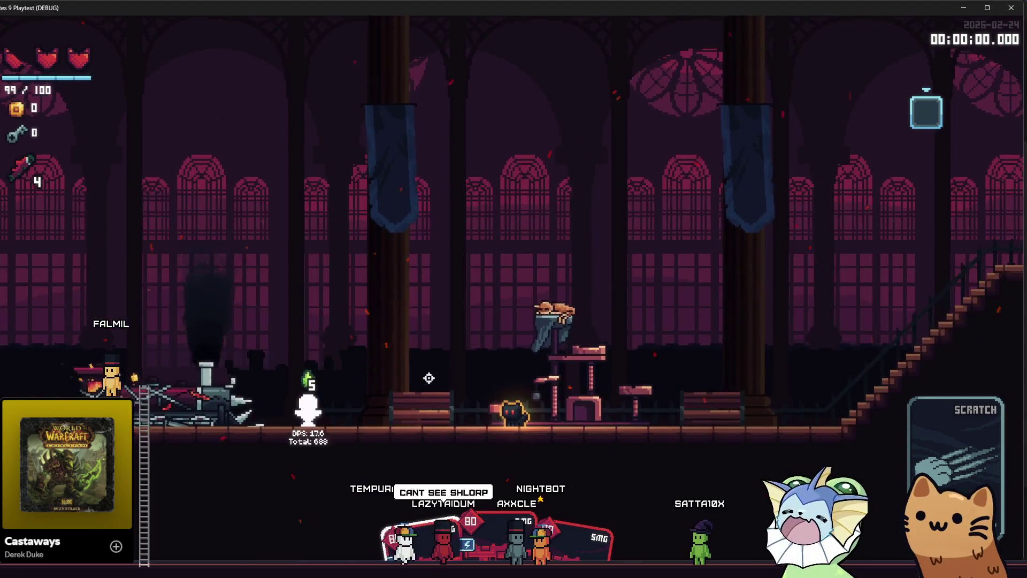
Fire at the training dummy, then add a Needle Gun card through the debug menu's Cards > Add Cards list.
mouse_move(429, 378)
left_mouse_down()
mouse_move(332, 396)
mouse_move(450, 412)
mouse_move(779, 415)
mouse_move(217, 426)
mouse_move(685, 422)
left_mouse_up()
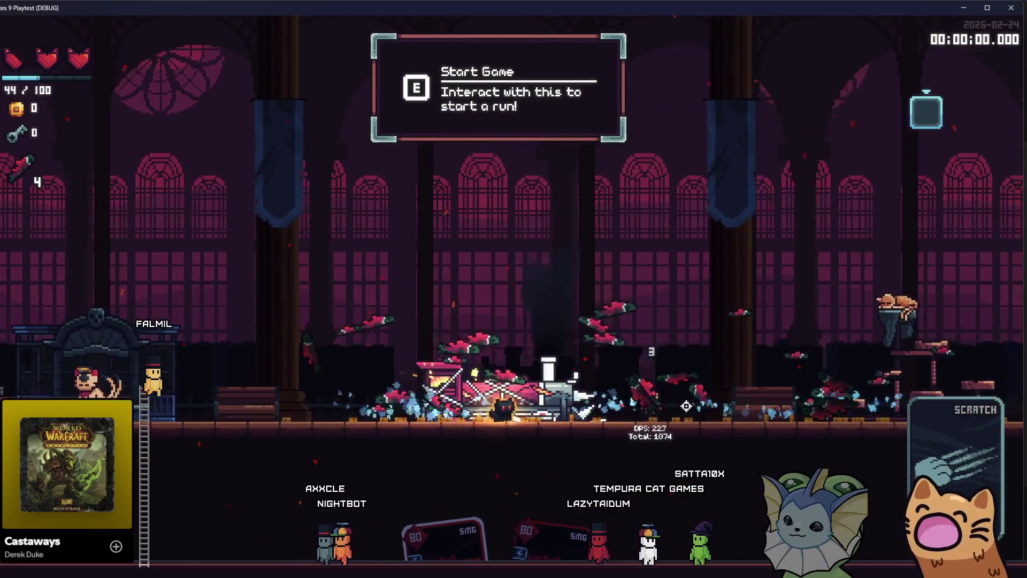
key("grave")
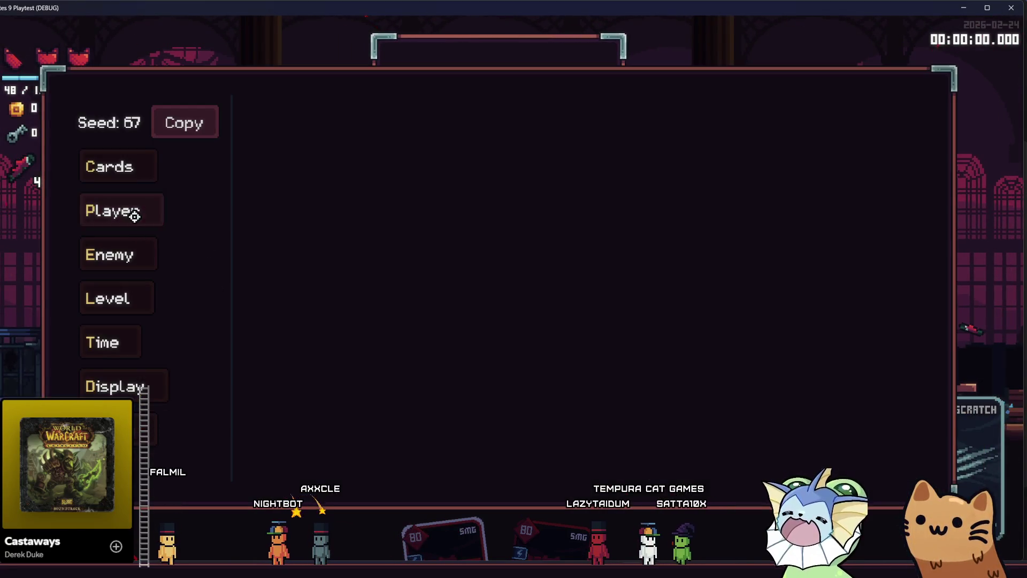
left_click(143, 161)
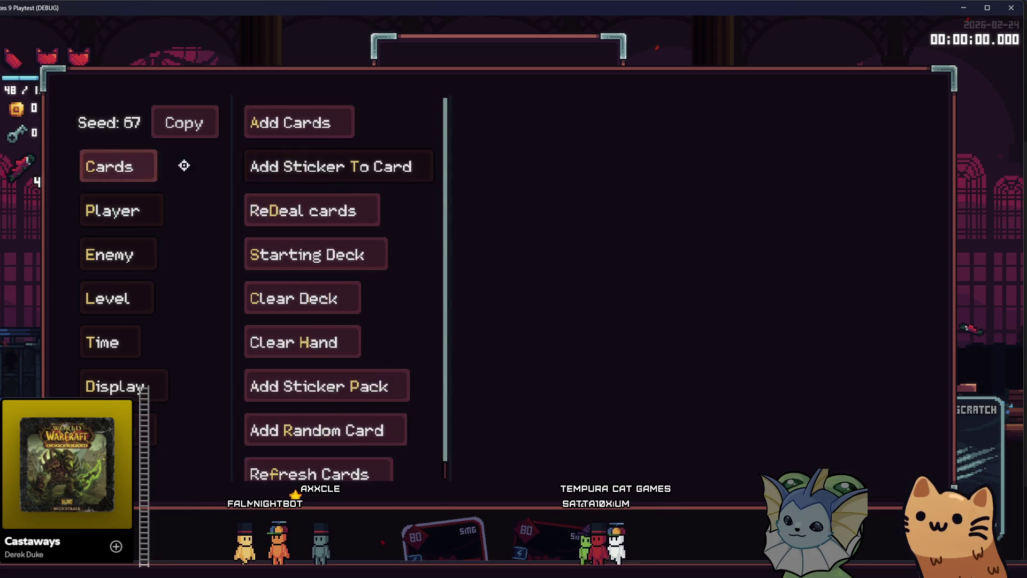
left_click(296, 130)
scroll(540, 278, "up", 1)
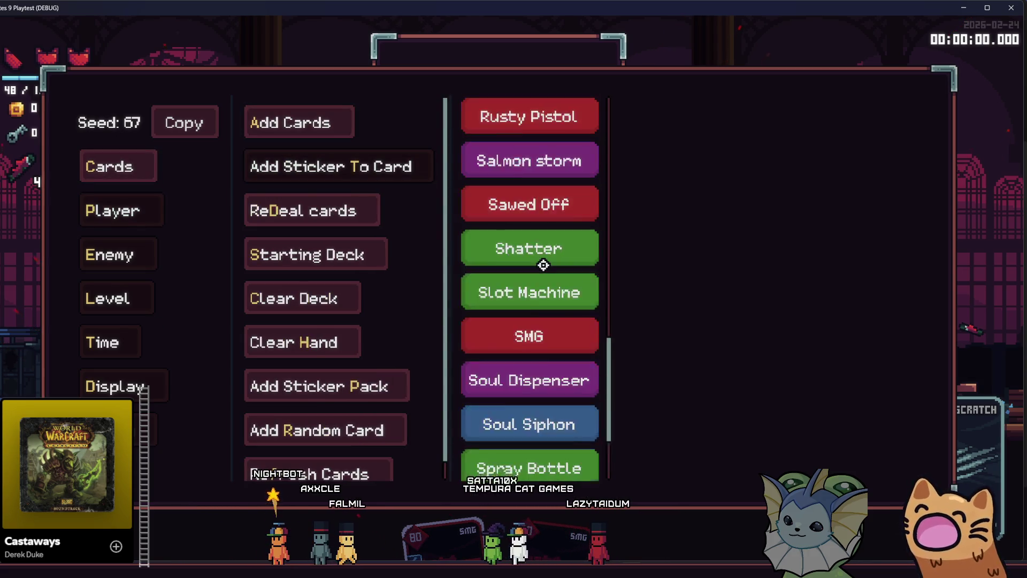
scroll(554, 284, "down", 3)
scroll(545, 329, "up", 2)
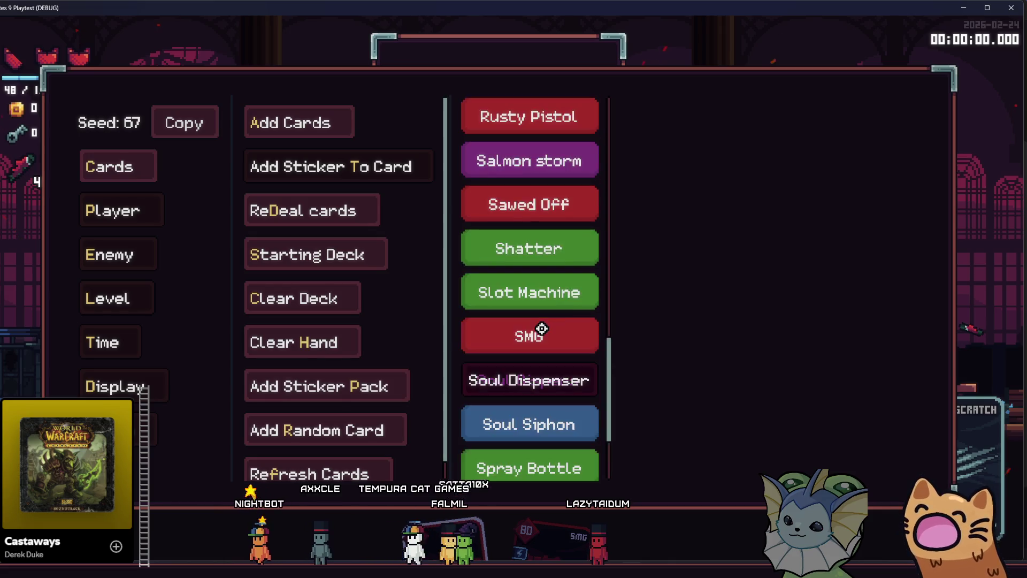
scroll(552, 262, "up", 3)
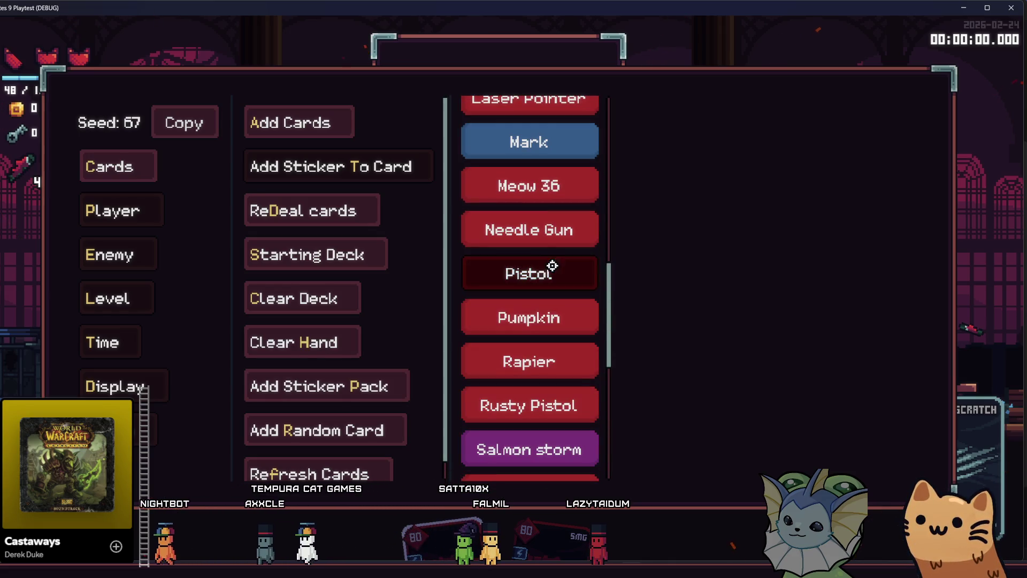
left_click(540, 222)
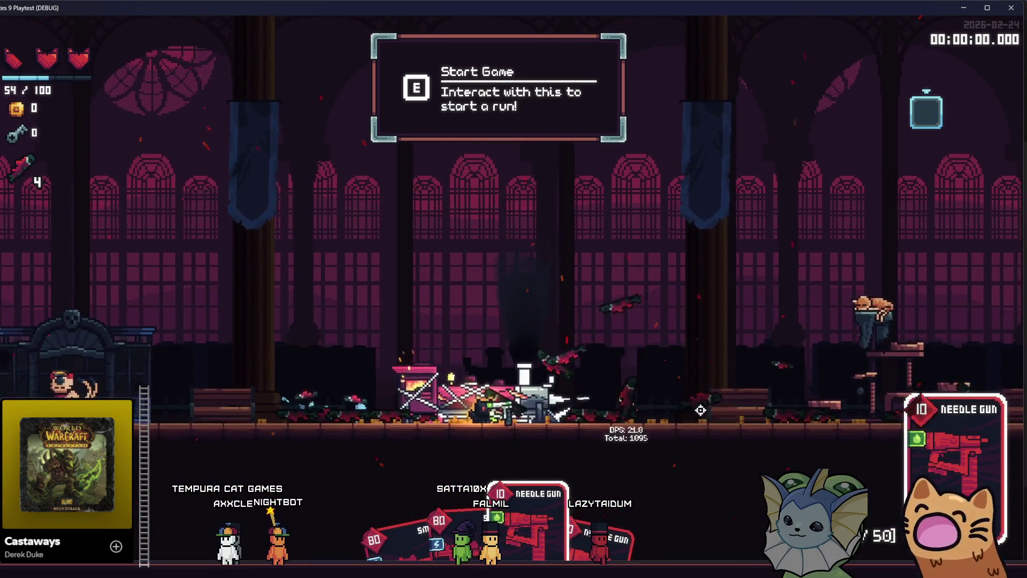
Jump and walk around while shooting the training dummy with the Needle Gun.
key("space")
key("a")
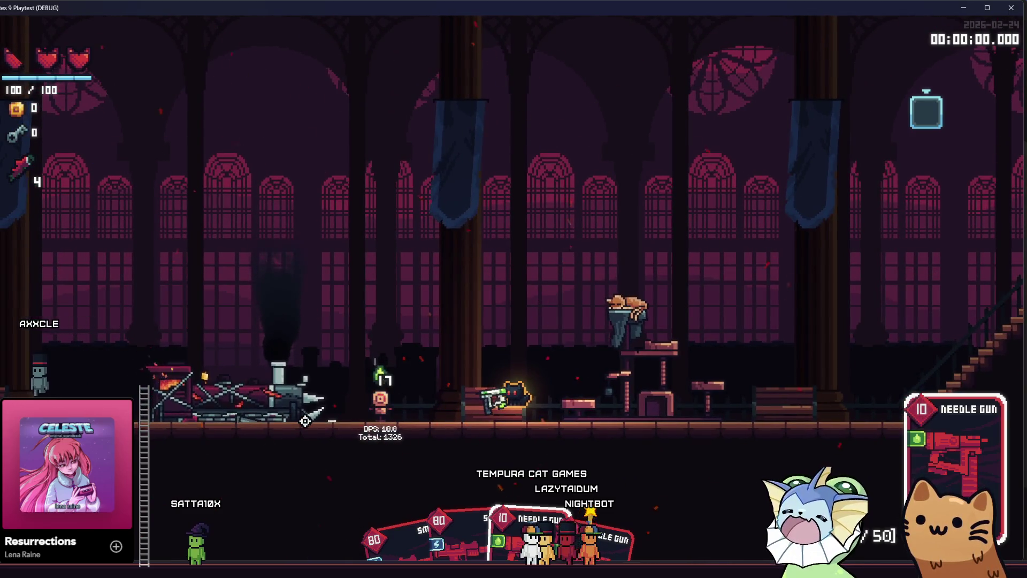
key("F1")
key("F1")
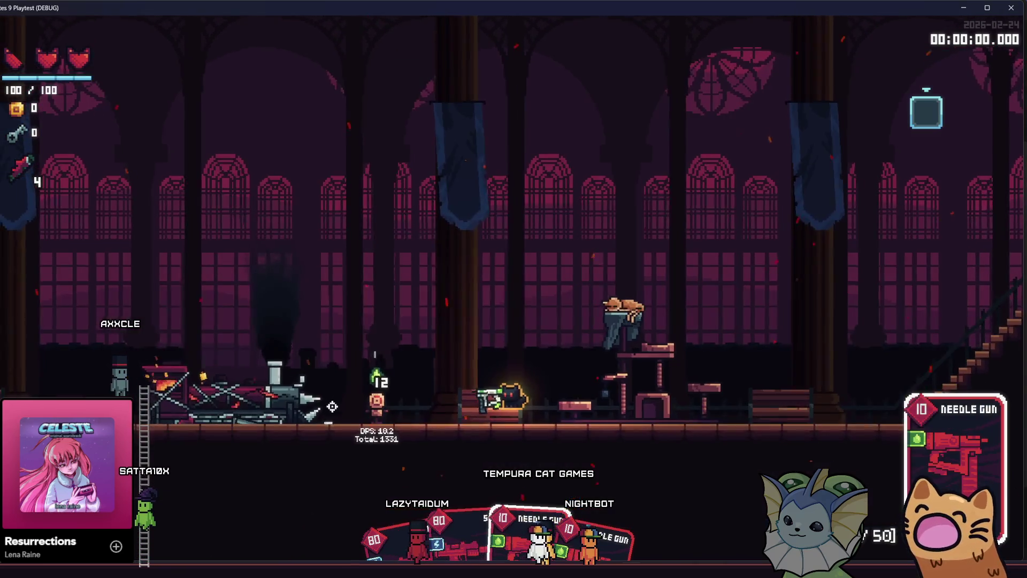
left_click(326, 406)
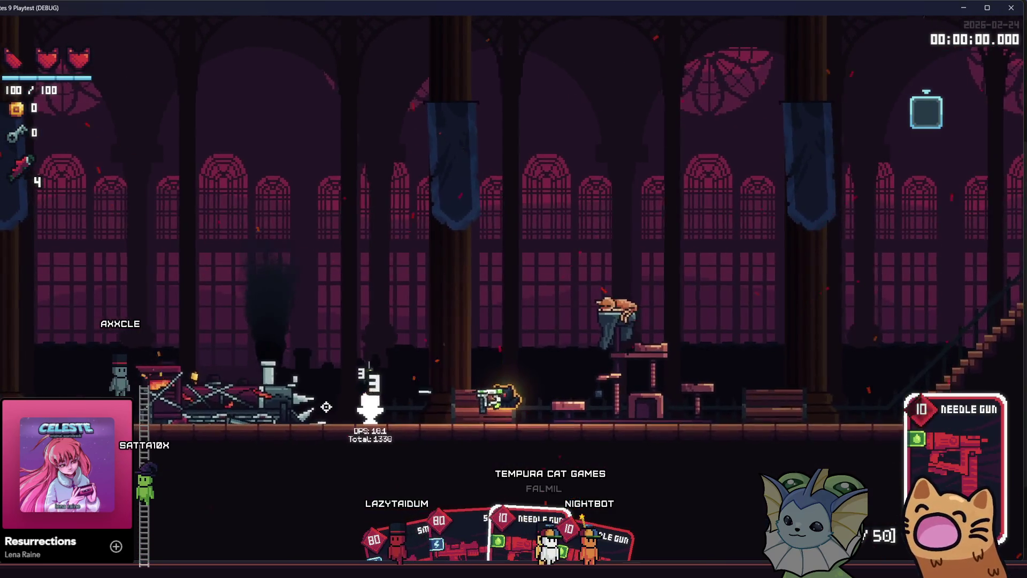
key("a")
left_click(699, 396)
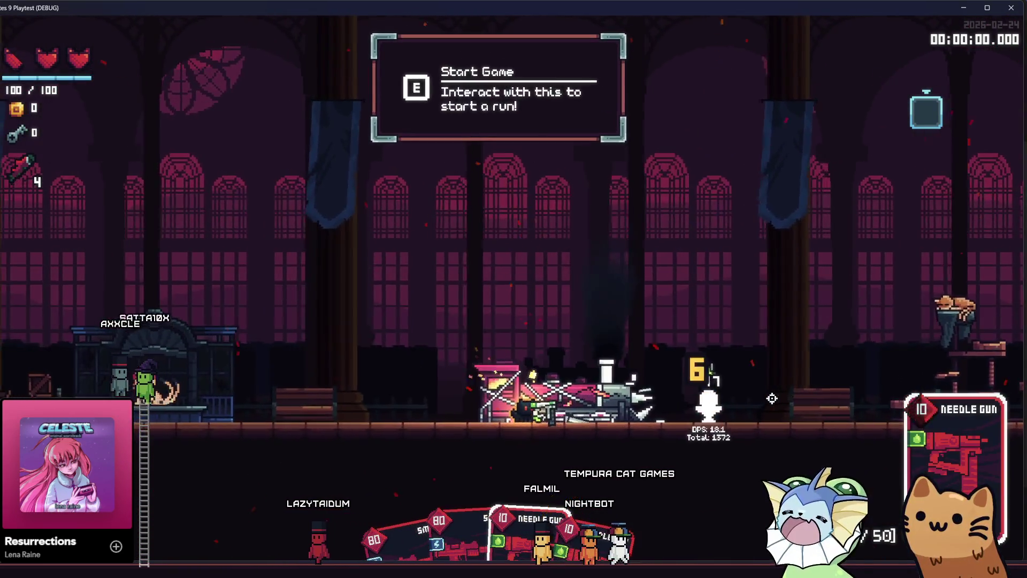
key("a")
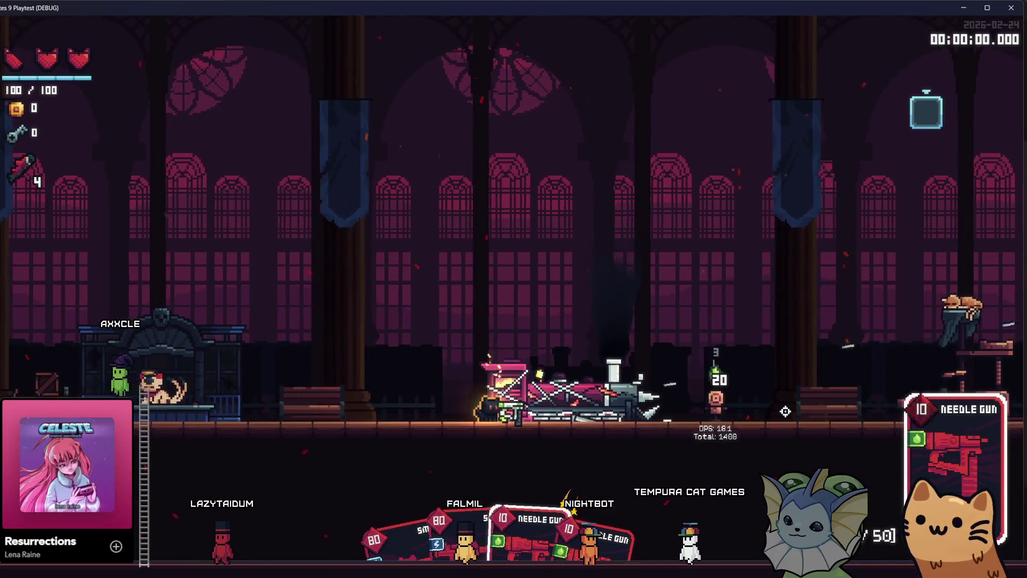
key("d")
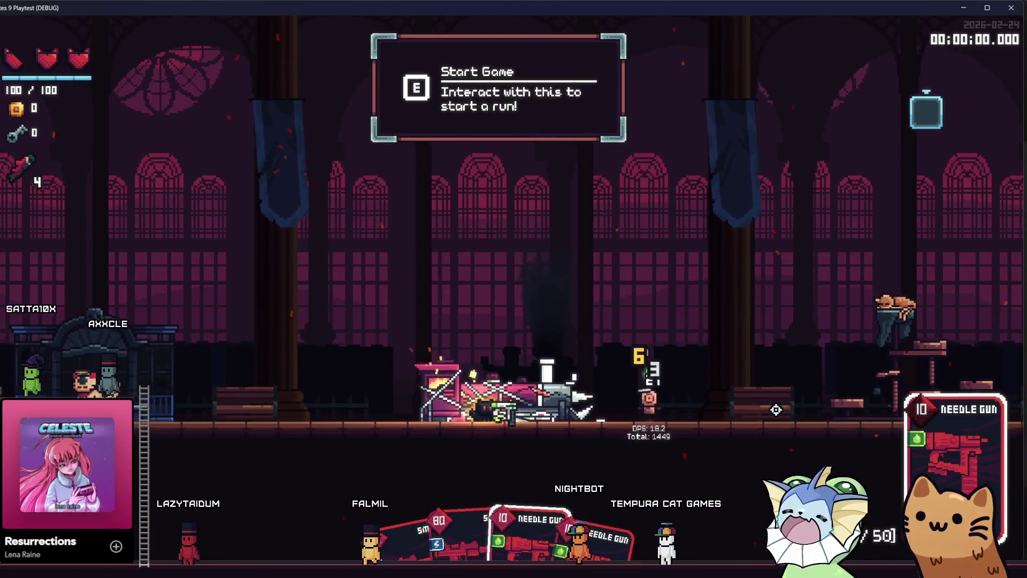
key("a")
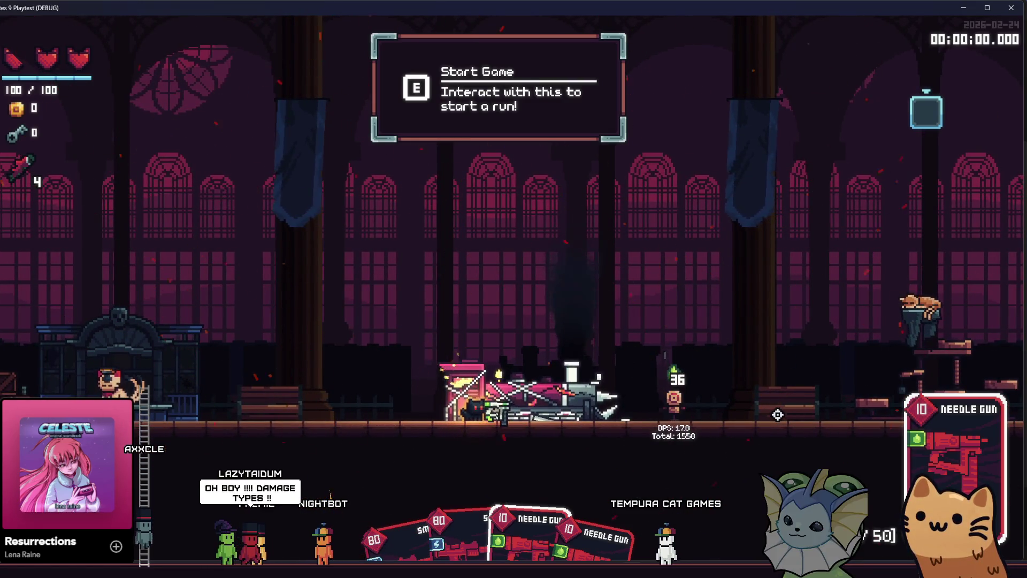
Switch to the SMG and keep firing at the dummy, then return to the Needle Gun.
mouse_move(19, 168)
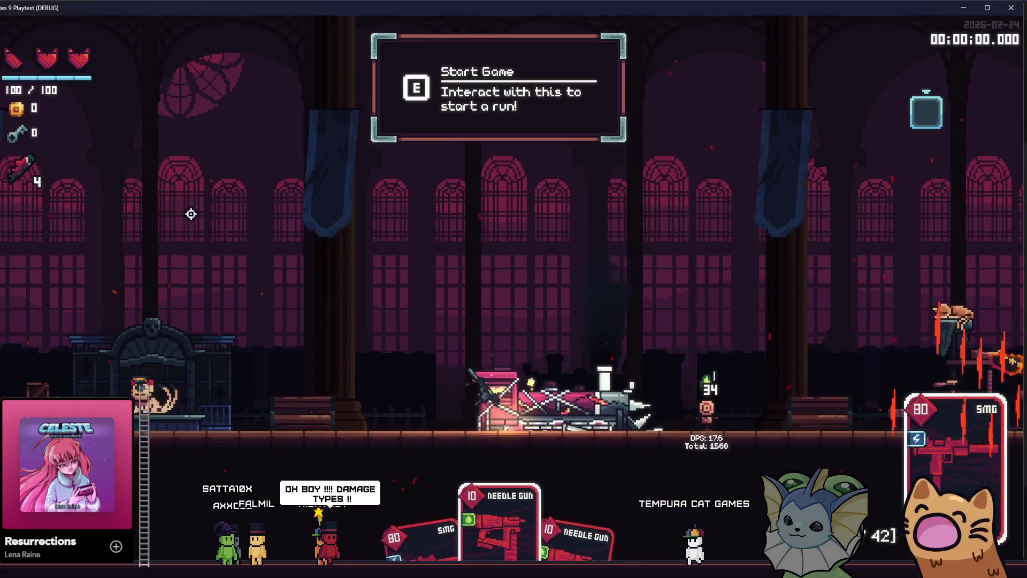
key("q")
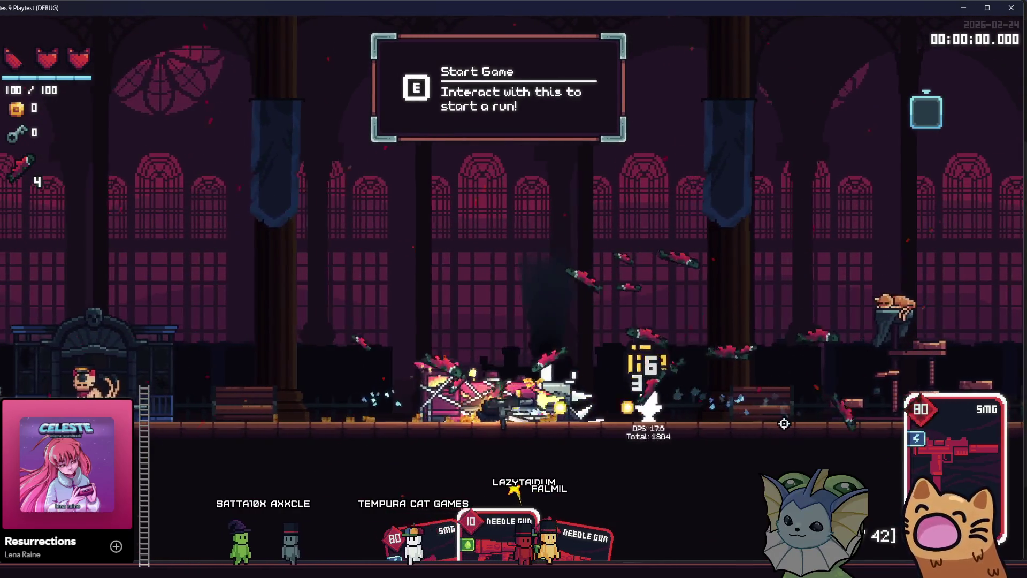
key("a")
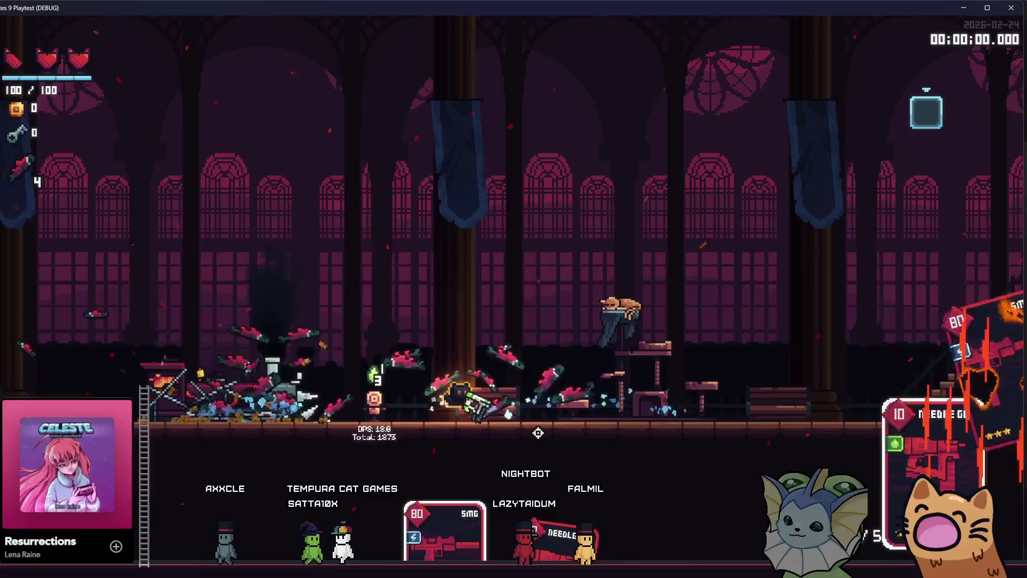
key("space")
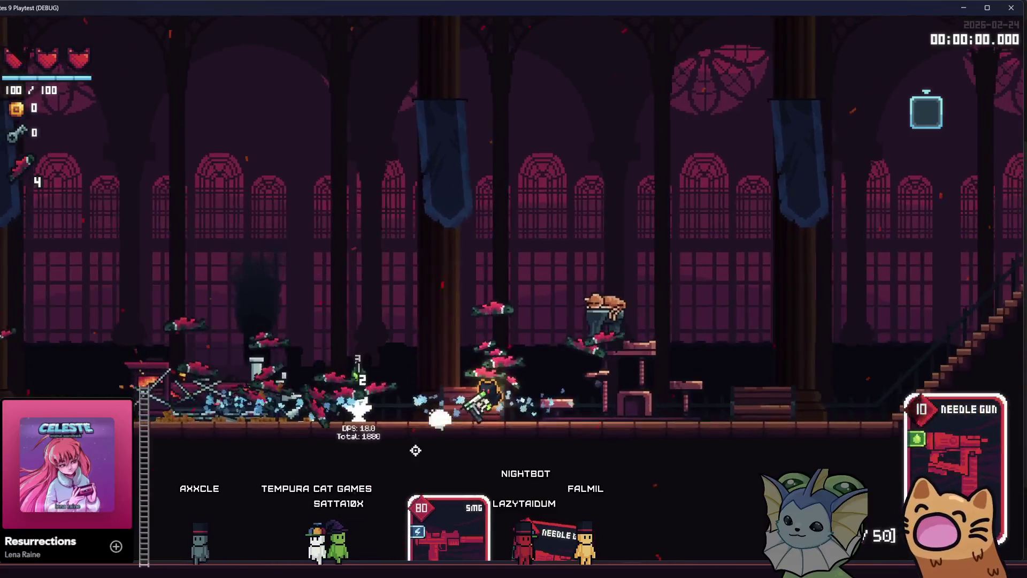
key("d")
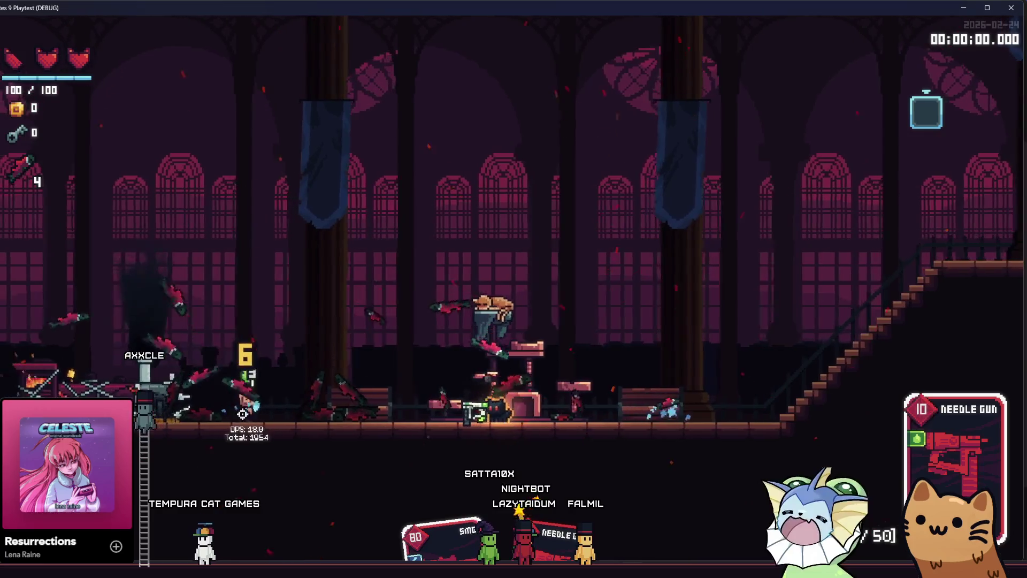
key("grave")
Add a Rapier card from the debug Cards > Add Cards list and resume play.
left_click(109, 166)
left_click(292, 122)
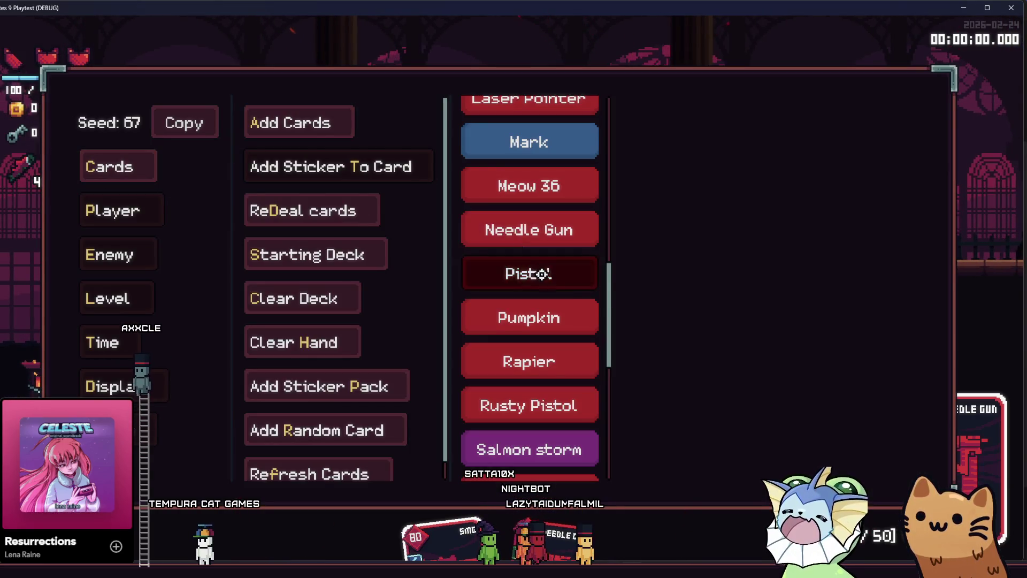
scroll(542, 274, "down", 3)
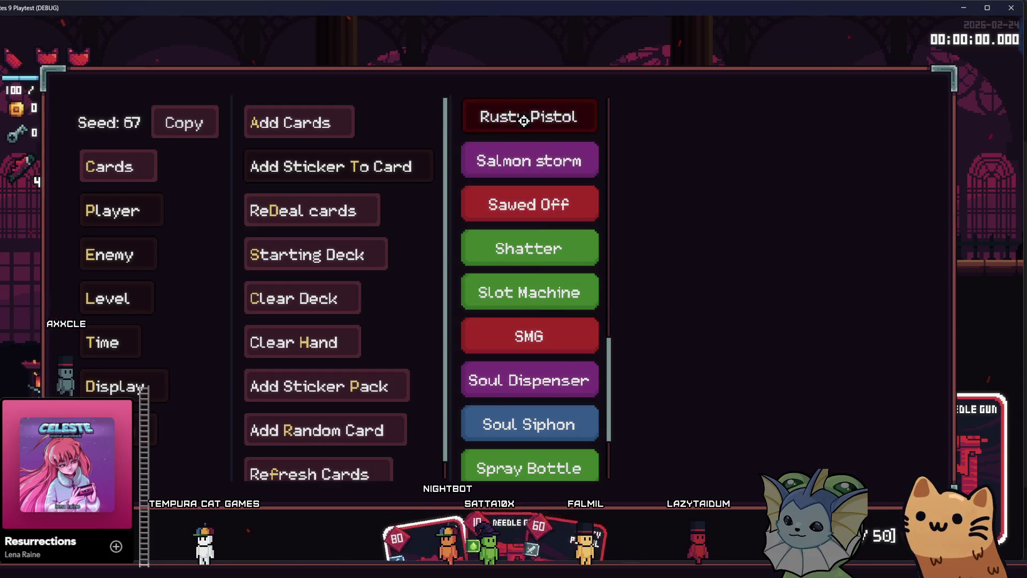
left_click(527, 169)
key("grave")
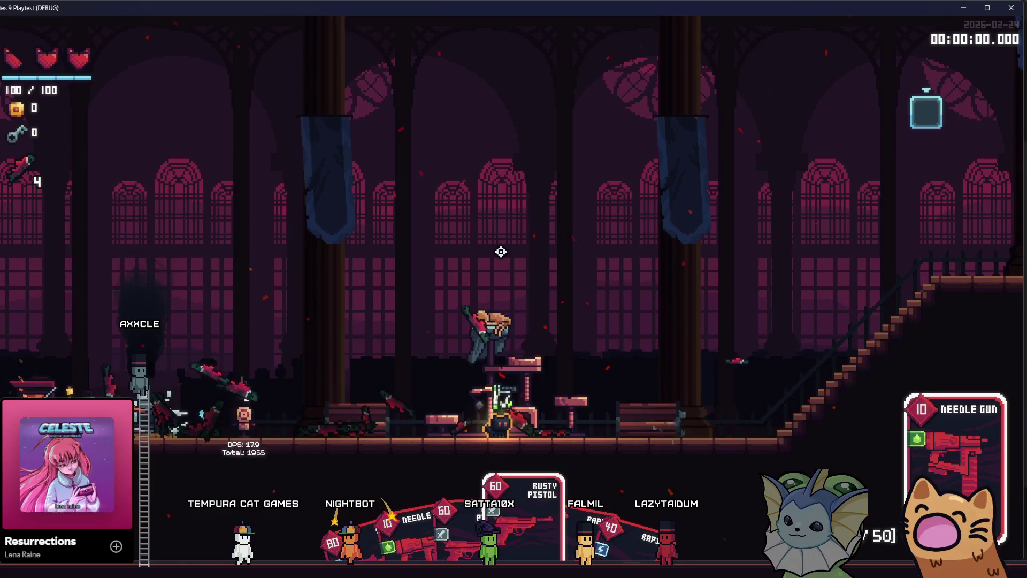
Walk left and right while cycling cards toward the Rapier.
key("d")
scroll(497, 263, "down", 1)
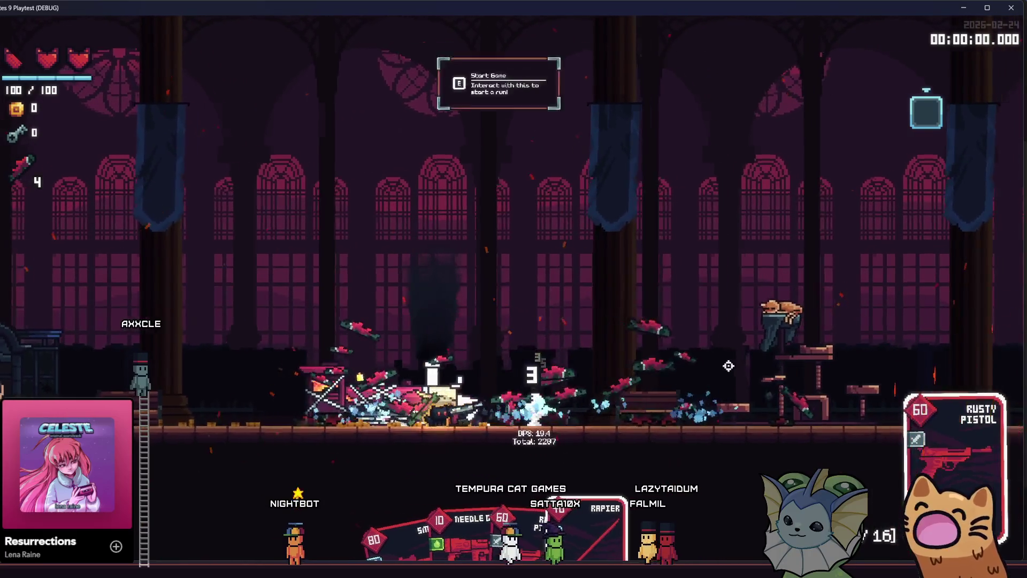
key("a")
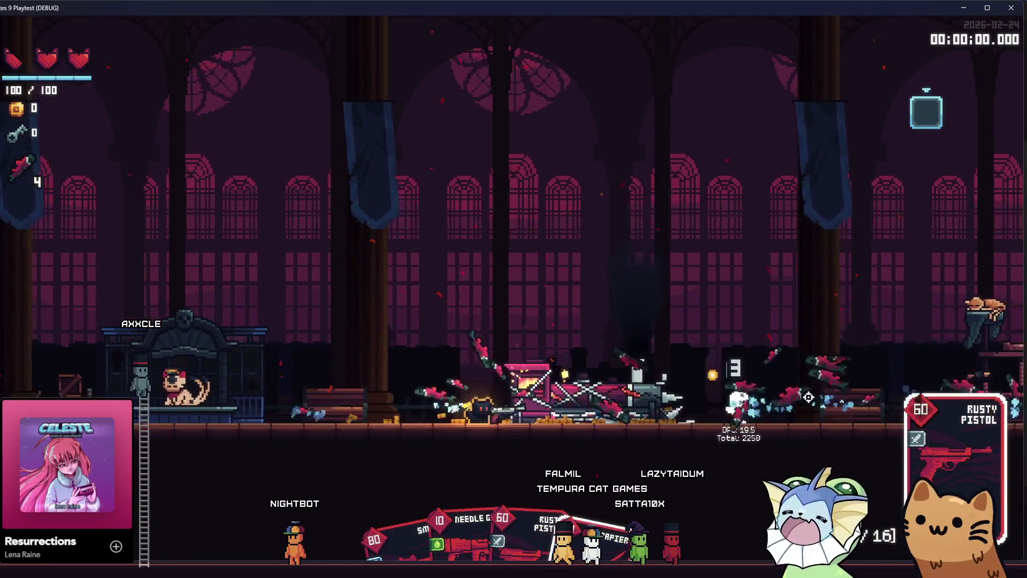
scroll(808, 397, "down", 1)
key("d")
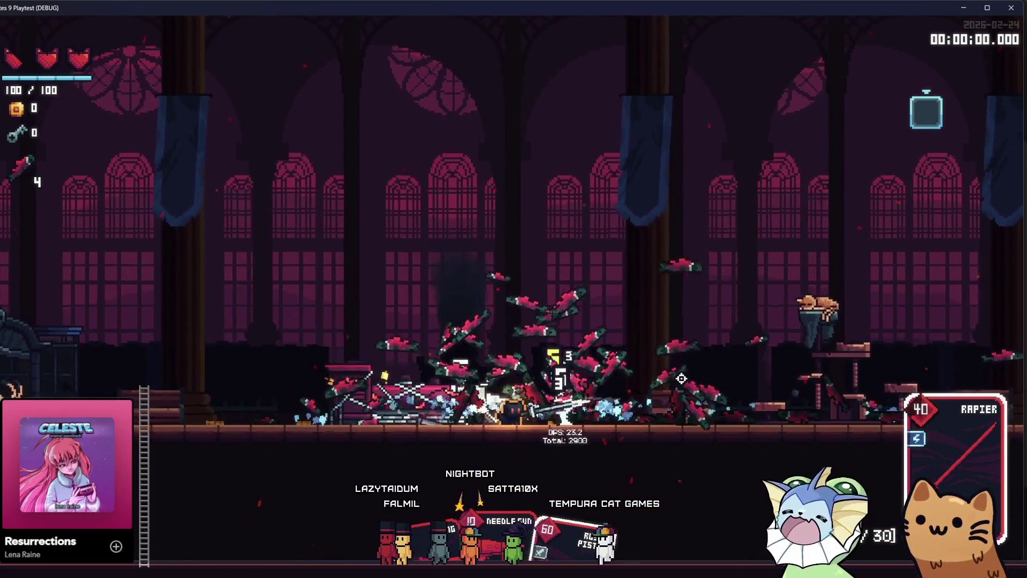
Walk back left to the start area and check the cards in the deck book.
key("a")
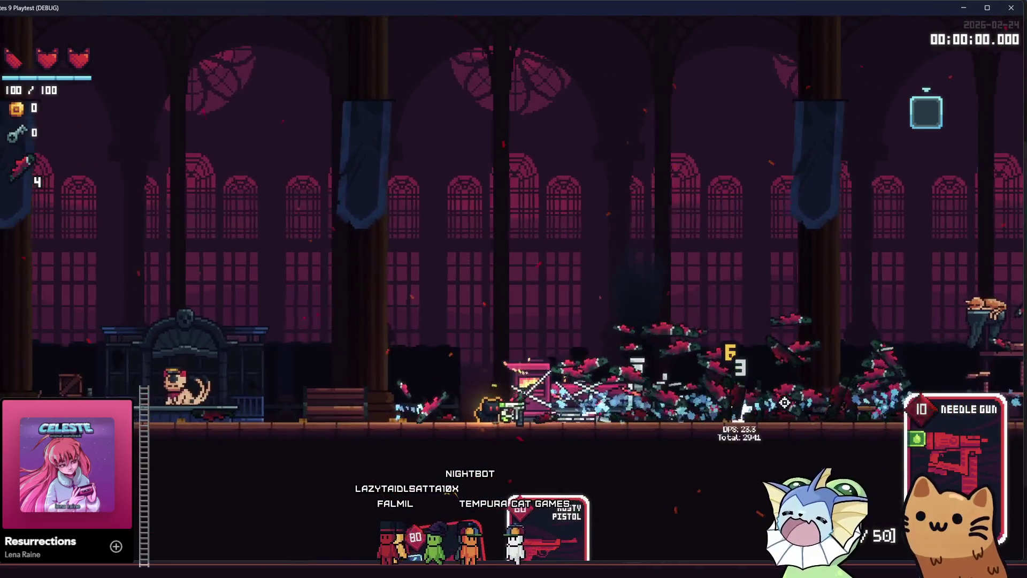
key("a")
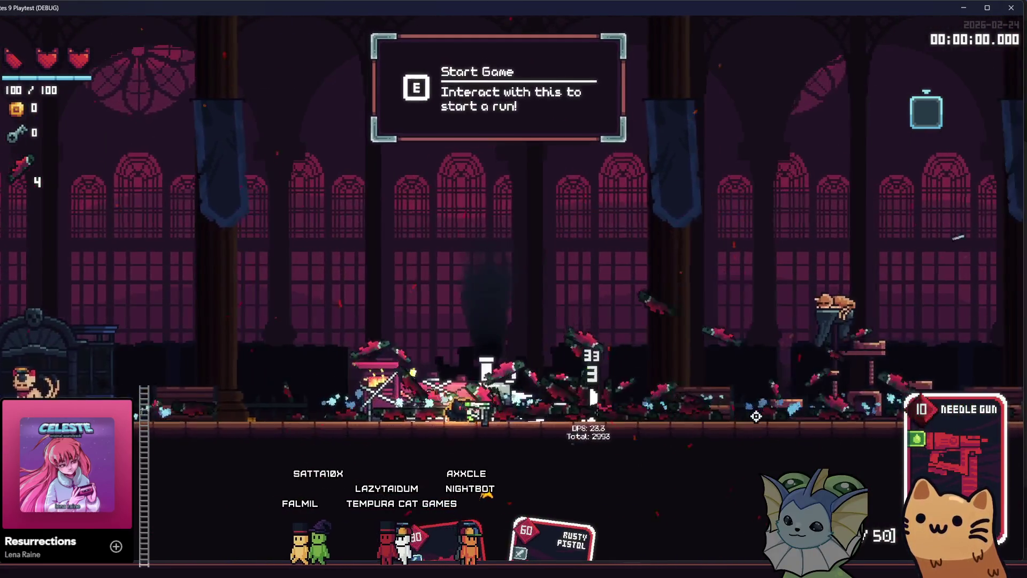
key("a")
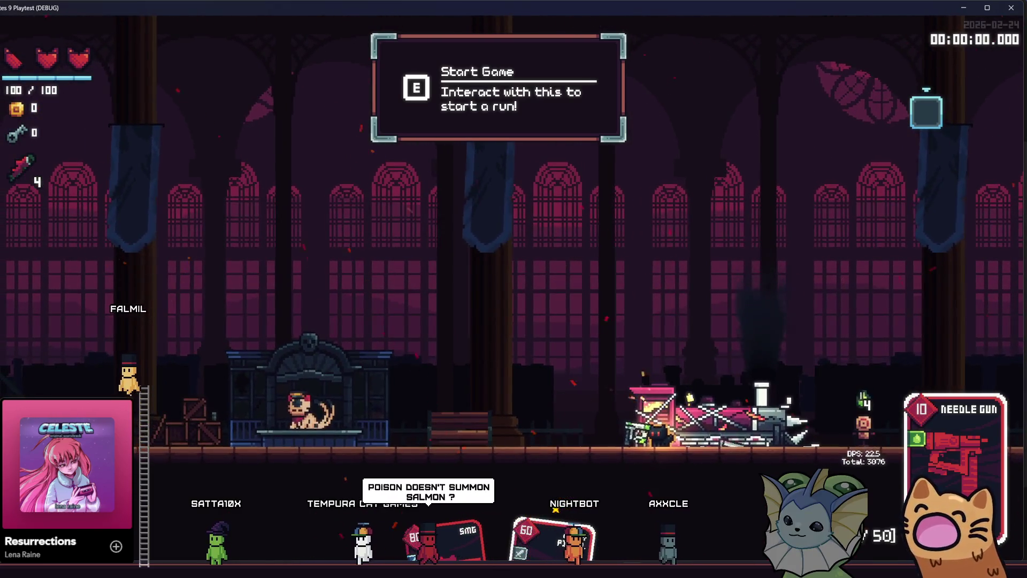
key("Tab")
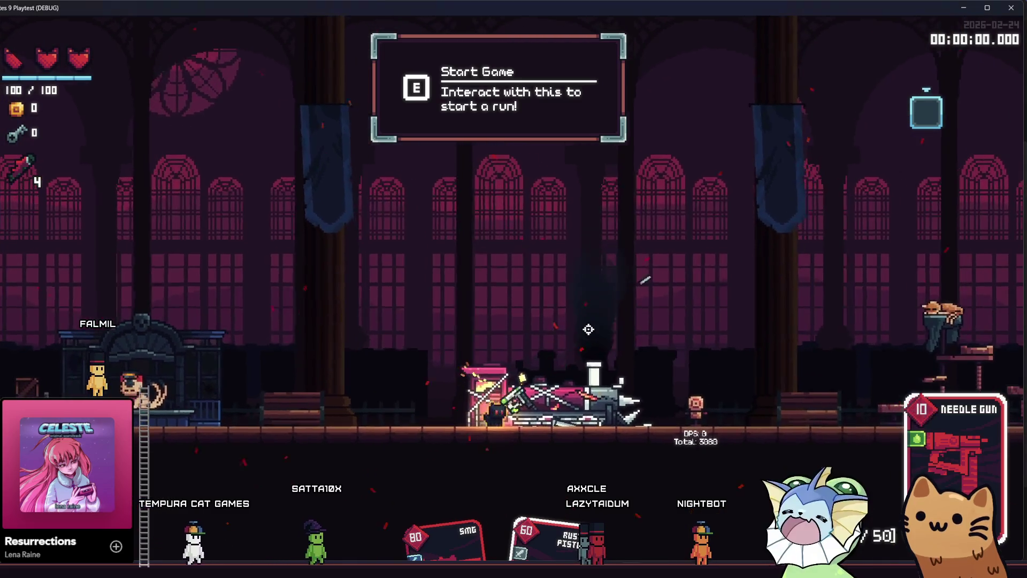
key("F1")
Clear the whole deck with the debug Cards menu, add the Rapier card, and test-swing it.
left_click(101, 167)
left_click(284, 285)
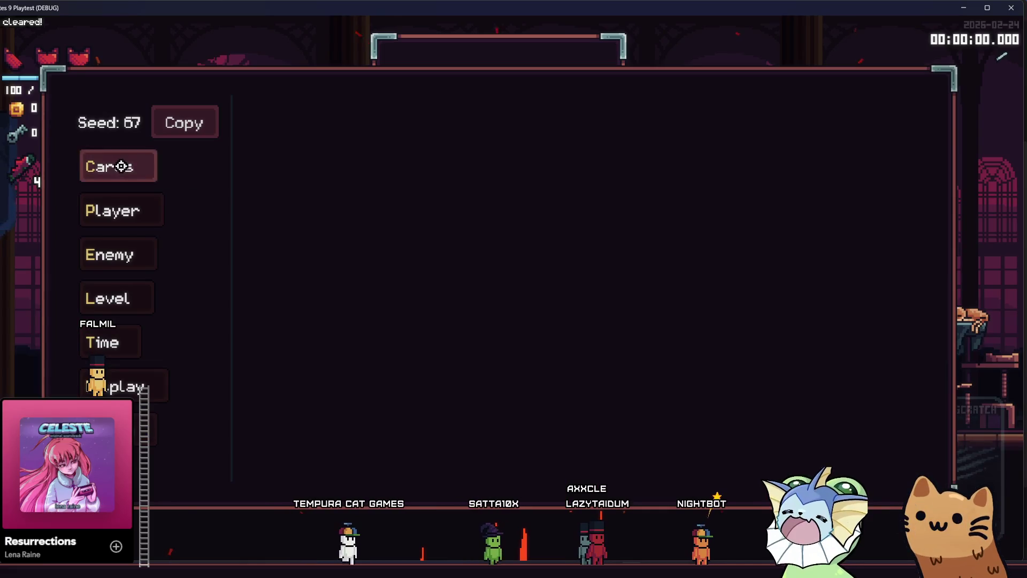
left_click(121, 166)
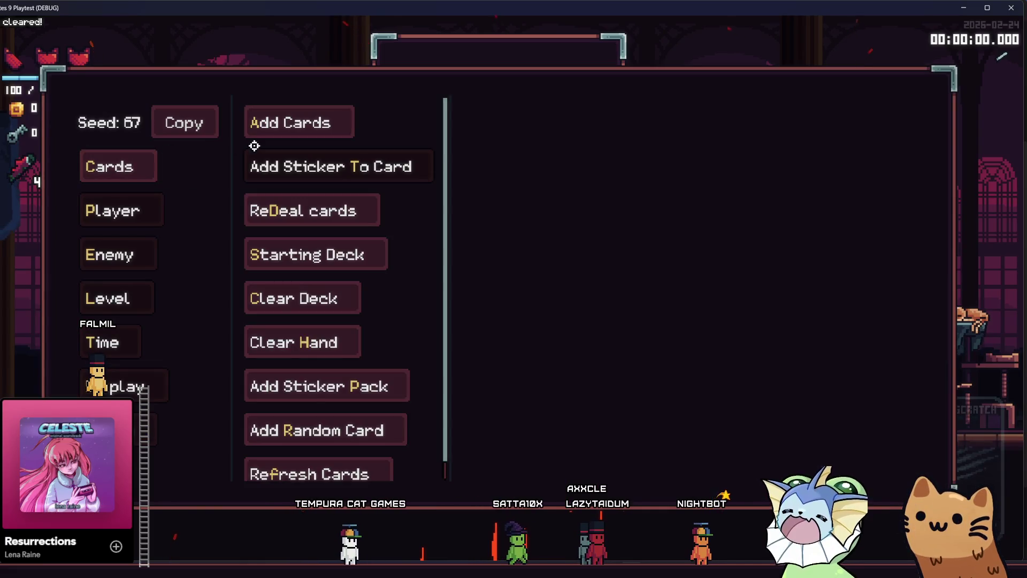
left_click(312, 120)
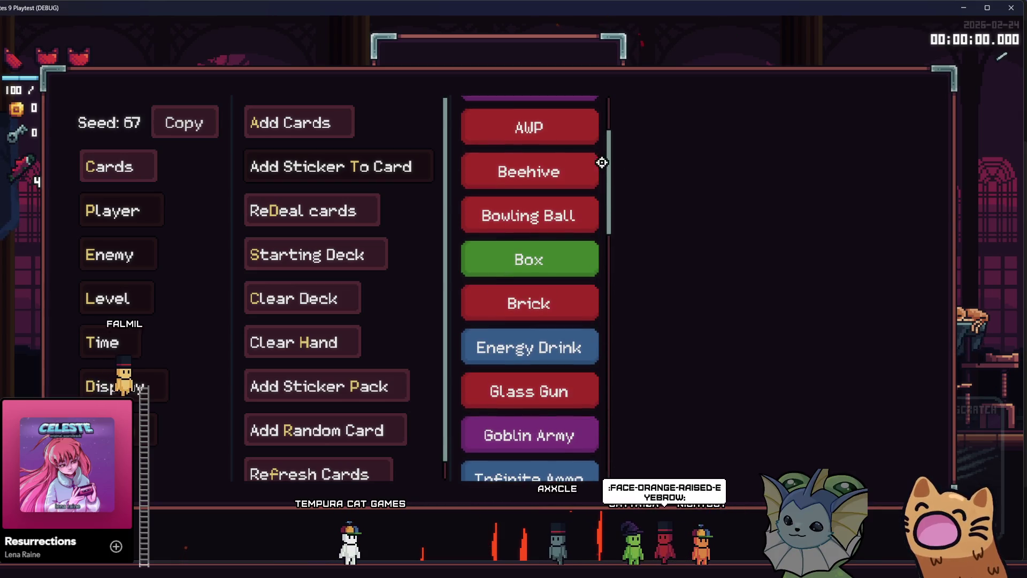
scroll(548, 321, "down", 3)
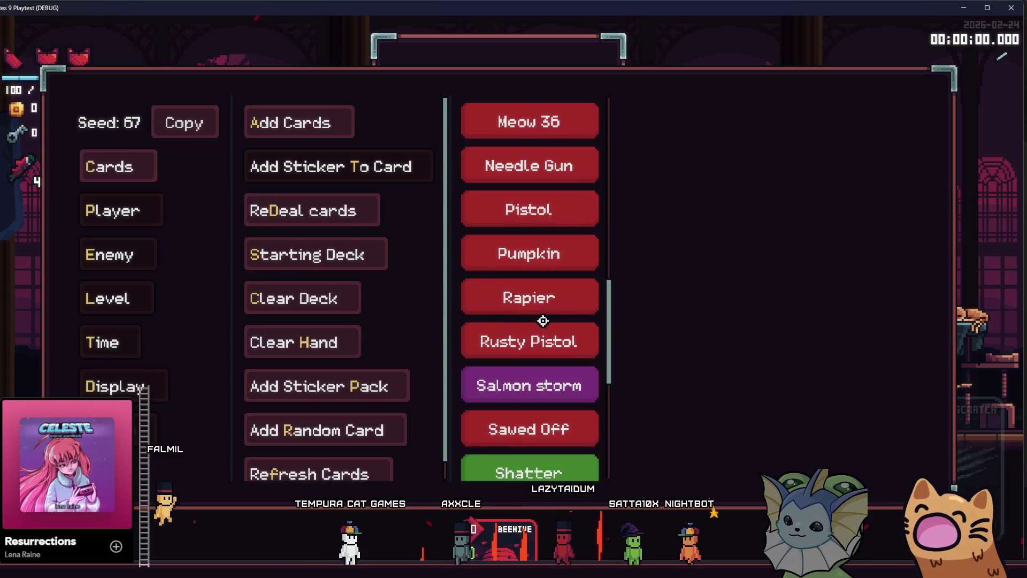
left_click(536, 297)
left_click(519, 273)
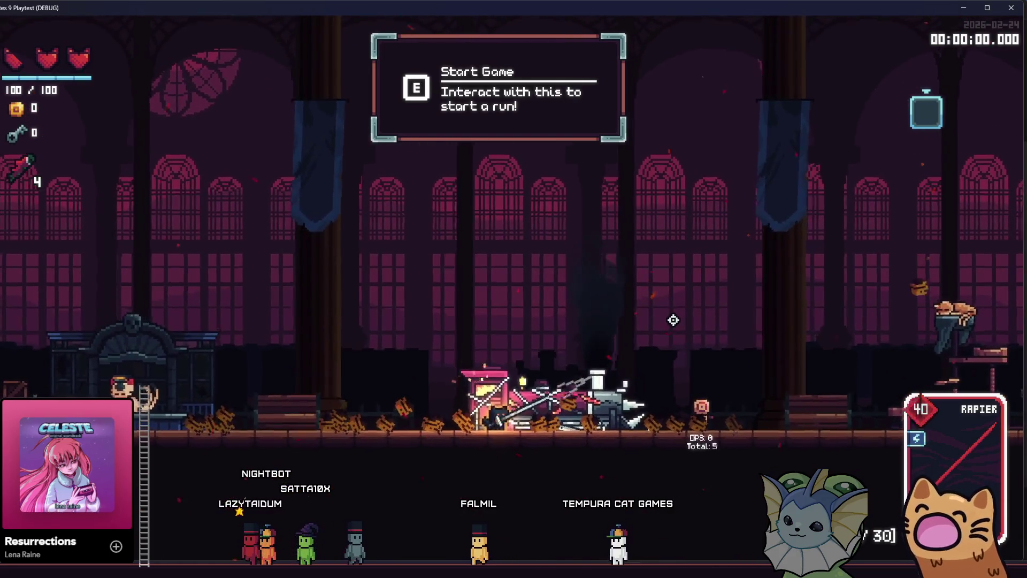
Move right to the training dummy and throw four volleys of rapiers at it.
key("d")
left_click(676, 396)
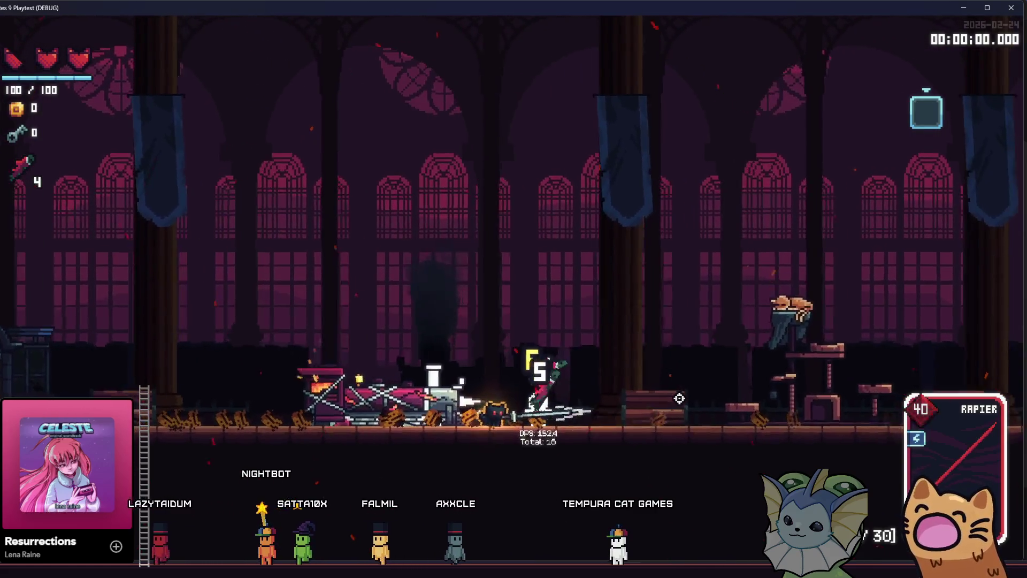
left_click(609, 390)
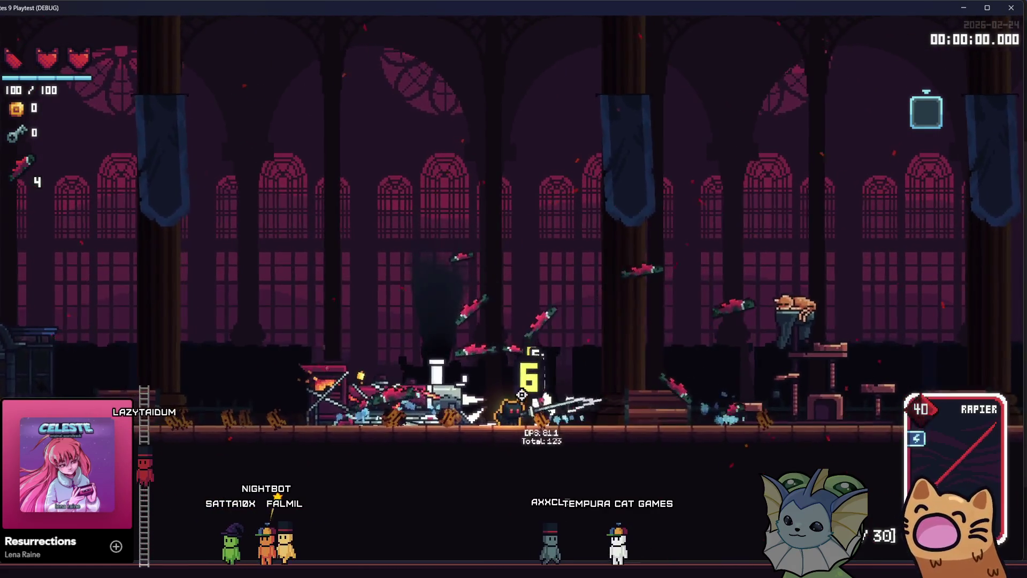
left_click(638, 400)
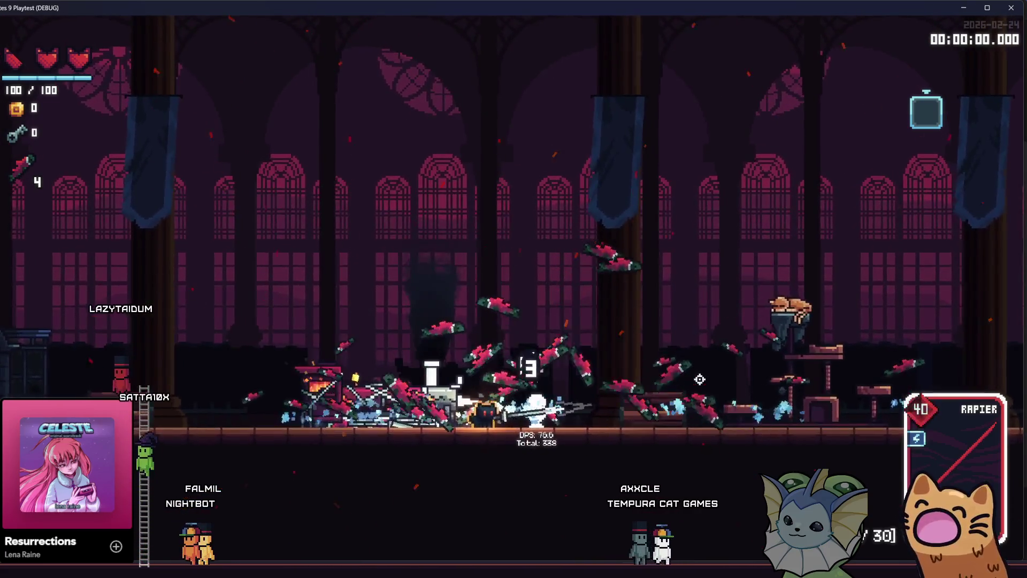
left_click(649, 367)
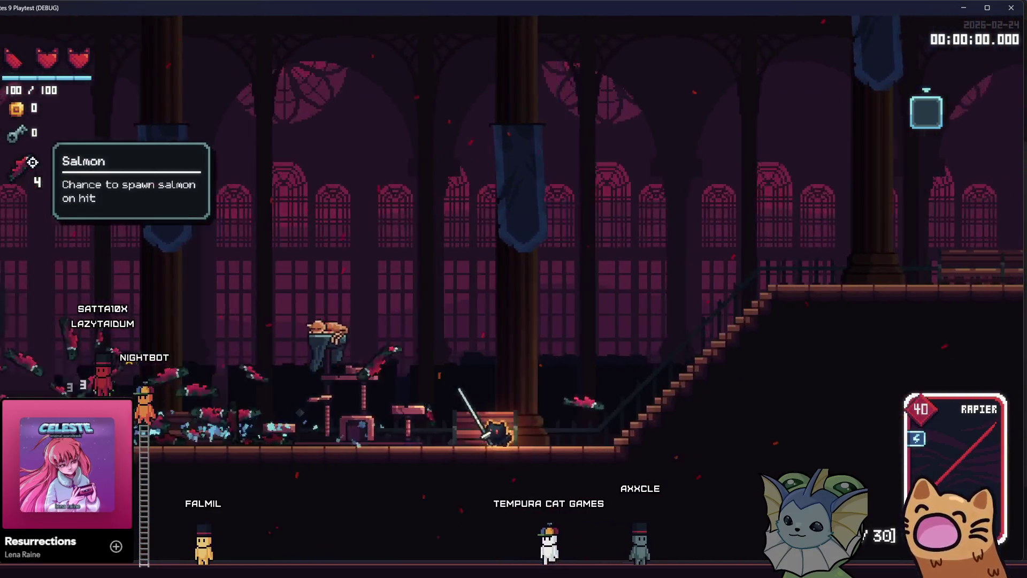
Run up the stairs, along the upper floor and back down, then jump back beside the dummy.
key("d")
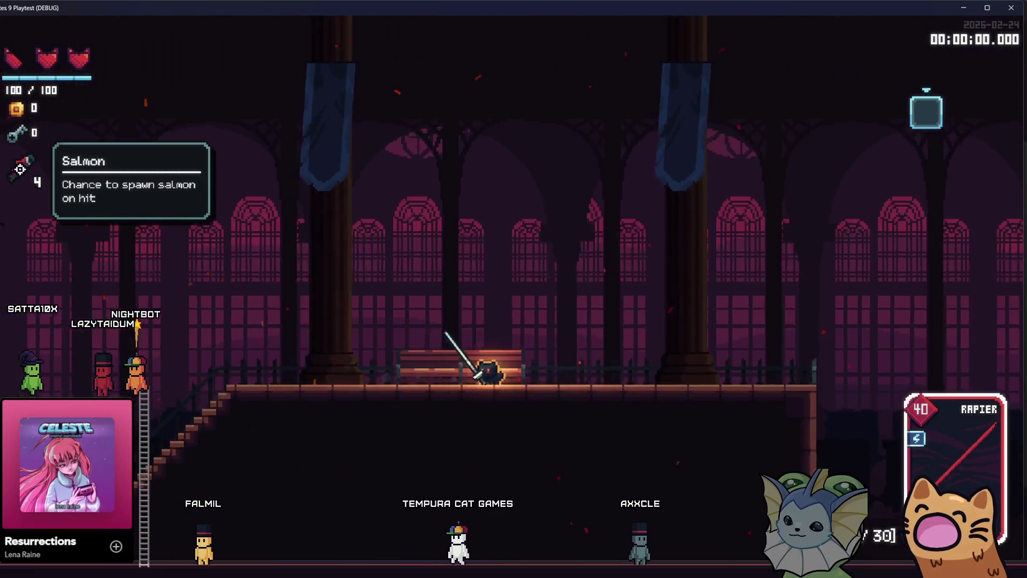
key("a")
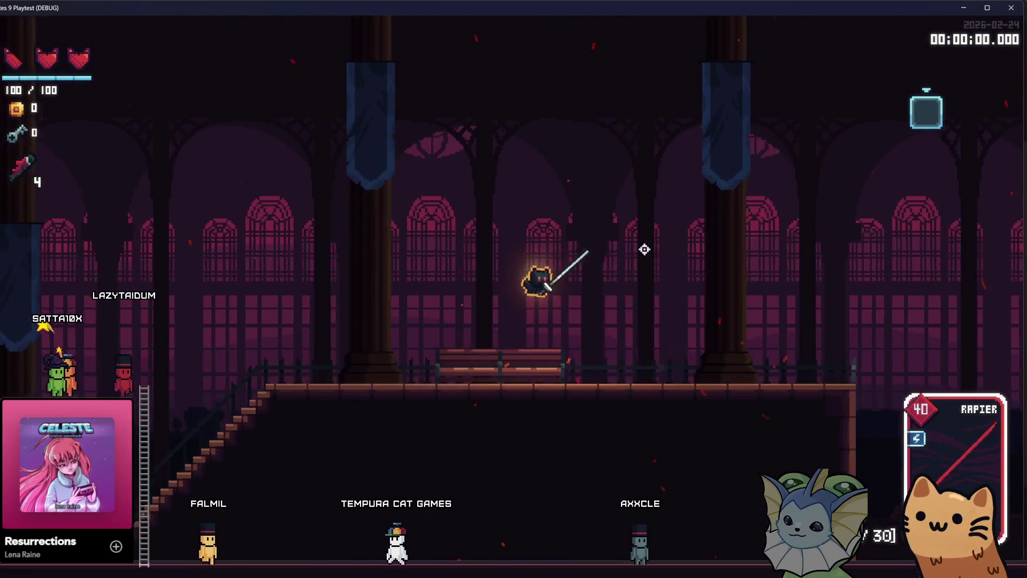
key("a")
mouse_move(33, 166)
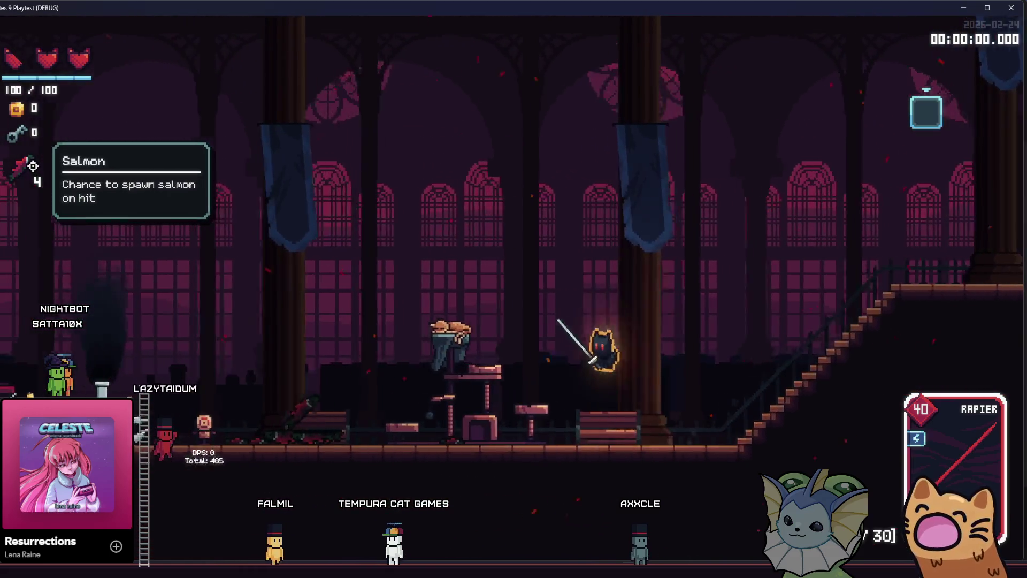
key("a")
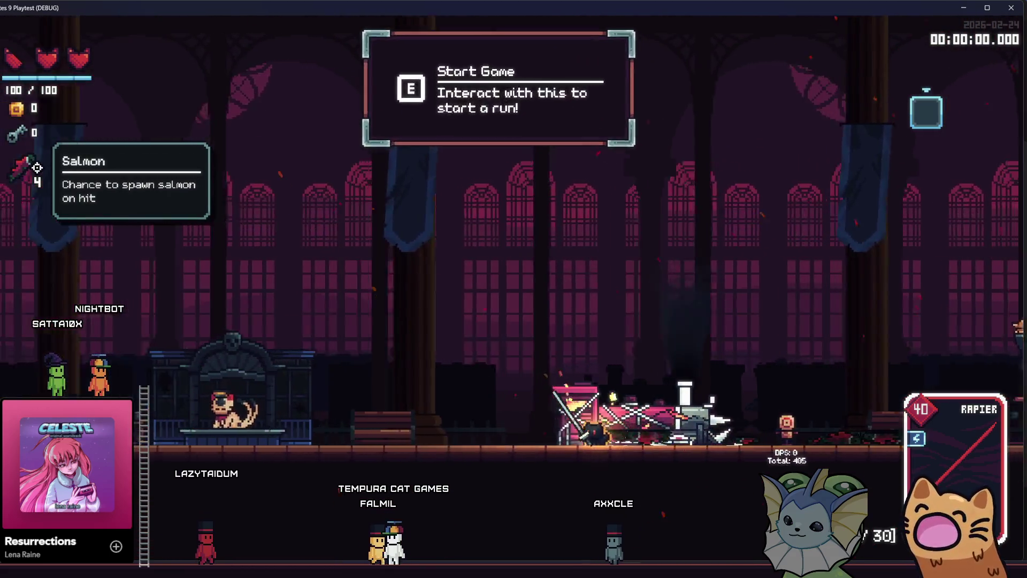
key("a")
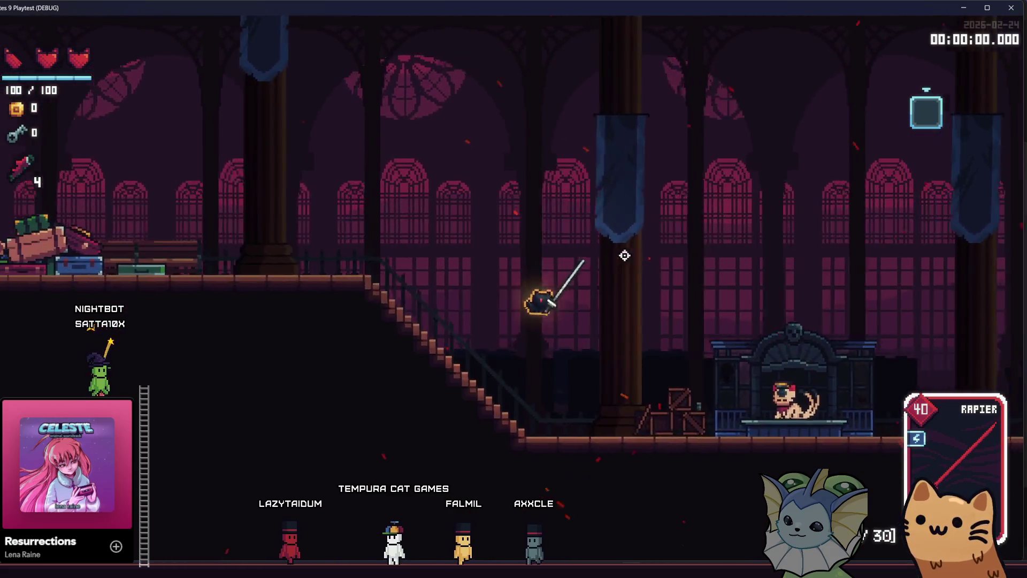
key("d")
key("space")
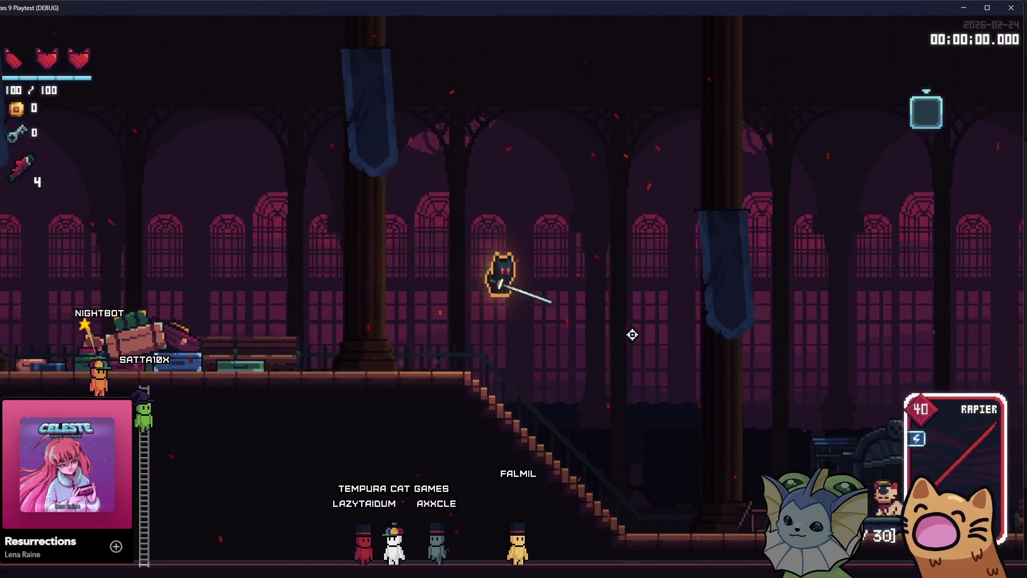
key("d")
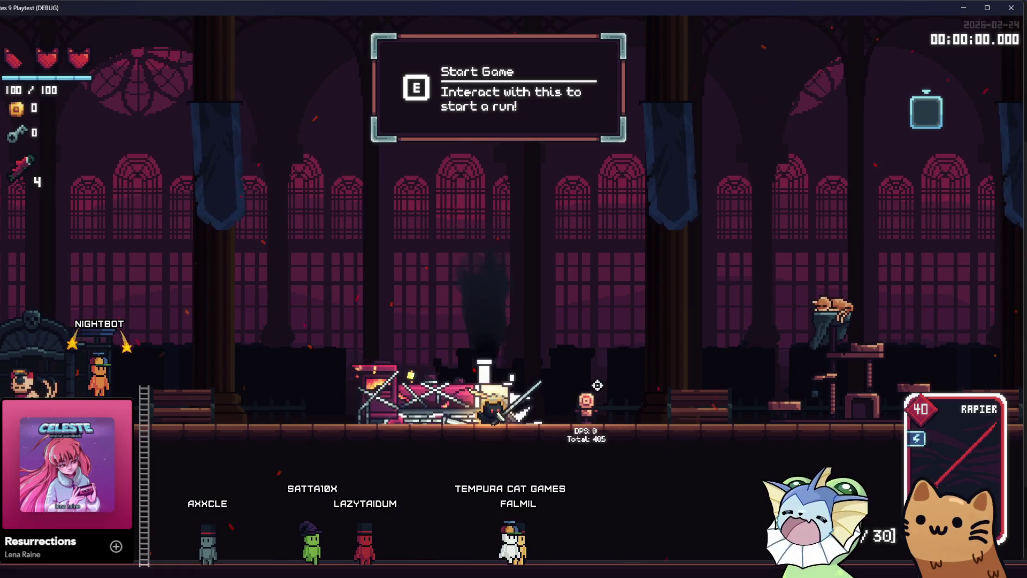
Attack the training dummy repeatedly with the rapier, restarting its damage total.
left_click(599, 386)
left_click(678, 397)
left_click(687, 399)
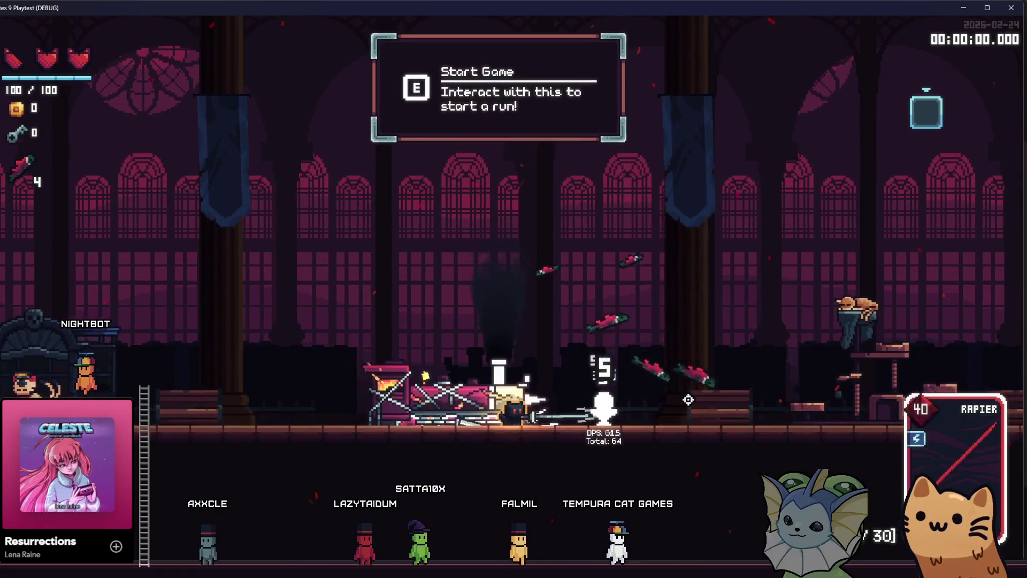
left_click(688, 399)
left_click(704, 387)
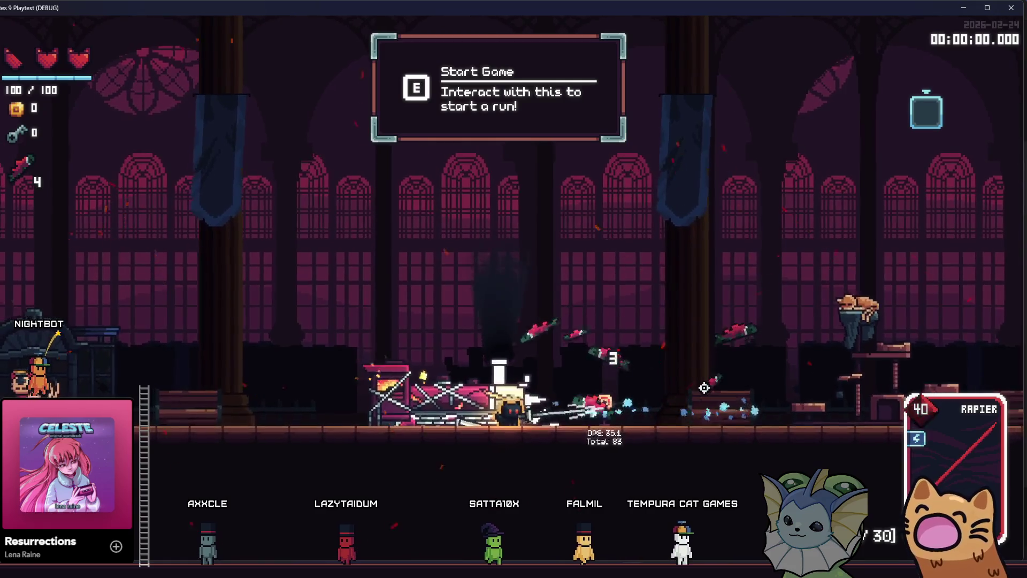
left_click(704, 386)
left_click(703, 385)
left_click(701, 385)
left_click(690, 382)
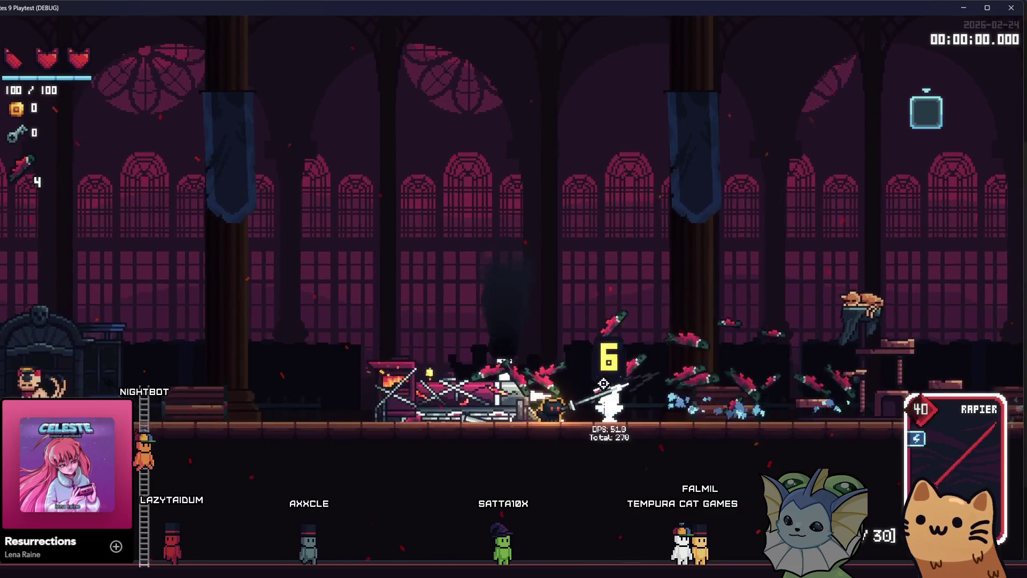
left_click(650, 387)
left_click(615, 414)
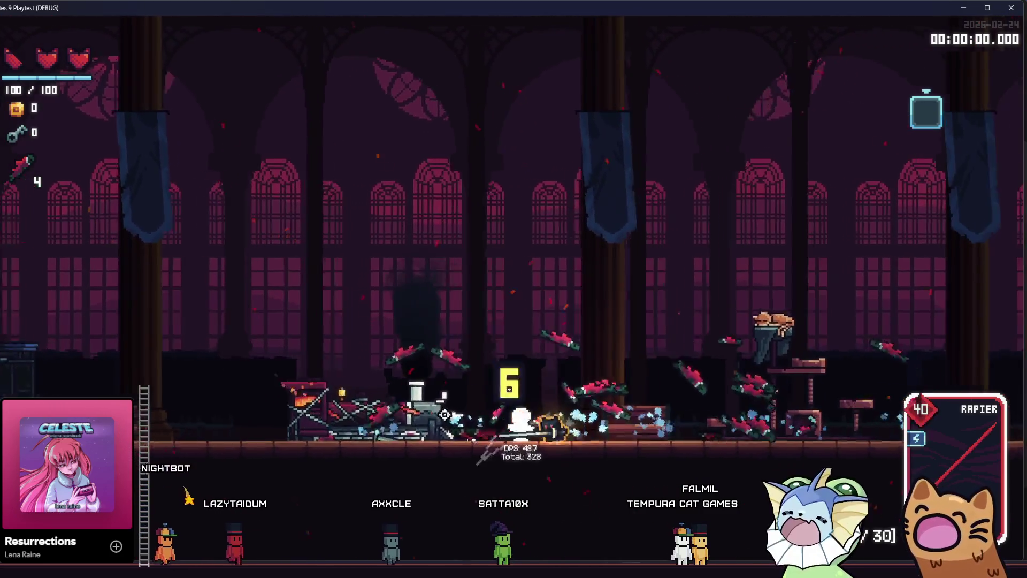
left_click(652, 409)
left_click(695, 402)
left_click(738, 397)
left_click(756, 397)
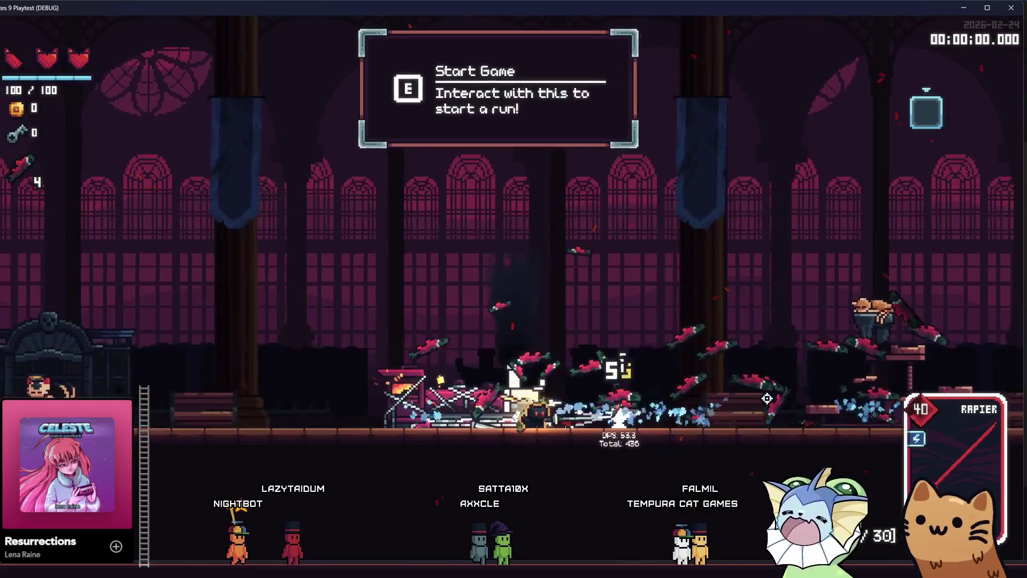
left_click(761, 397)
left_click(767, 398)
left_click(718, 396)
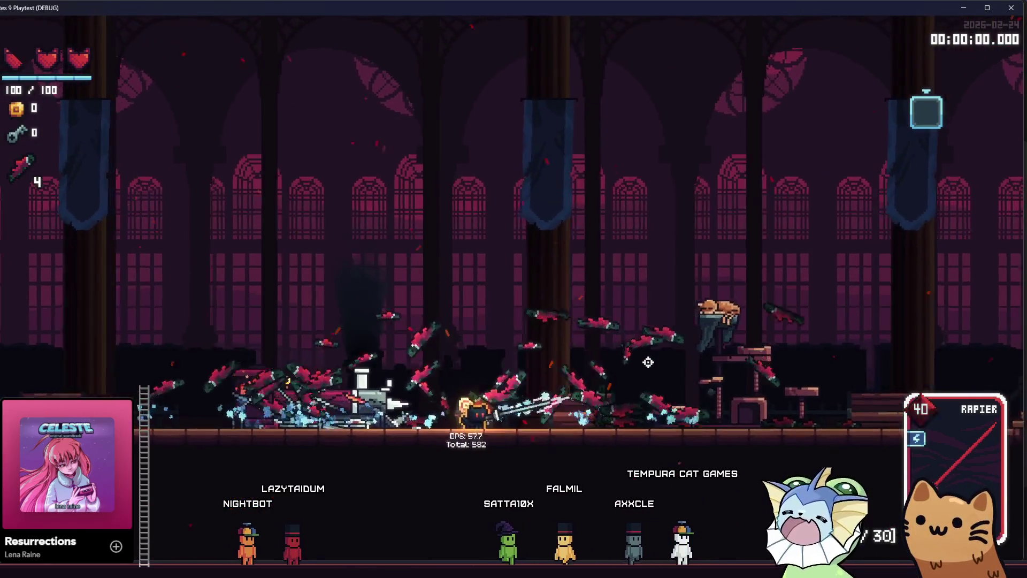
left_click(646, 363)
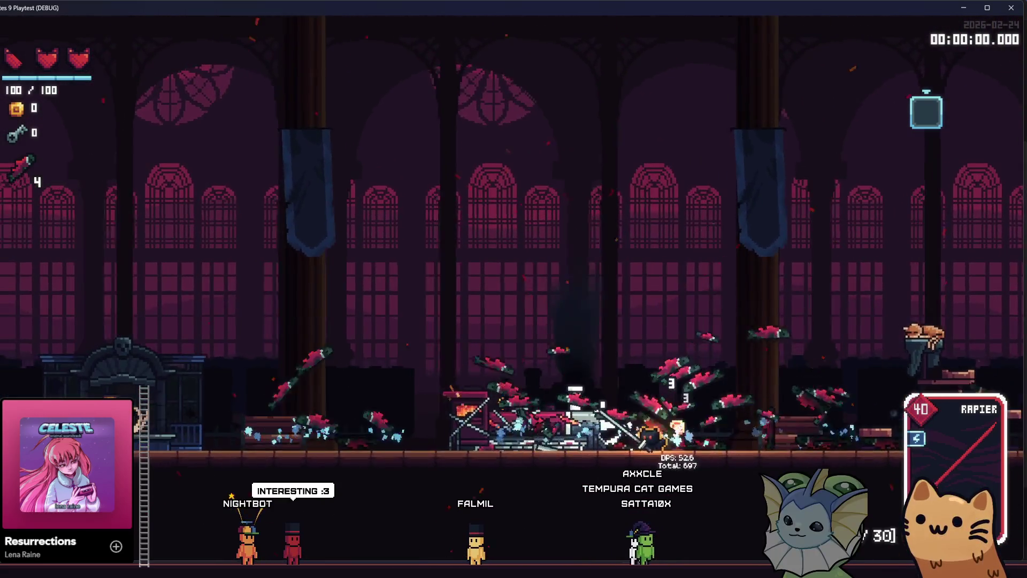
left_click(688, 424)
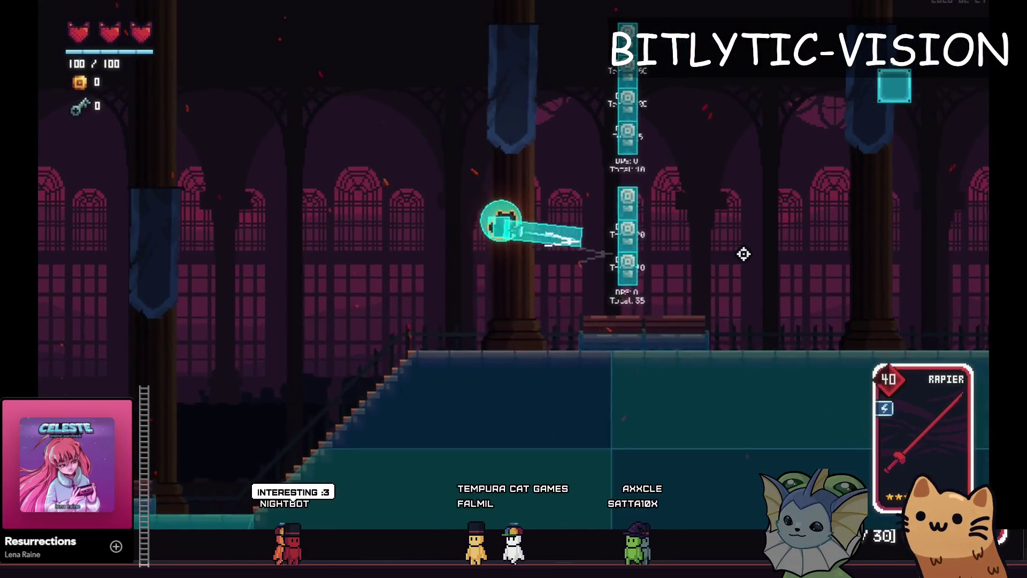
Jump left, thrust the rapier at the dummy once more, and walk to the wrecked train.
key("space")
key("a")
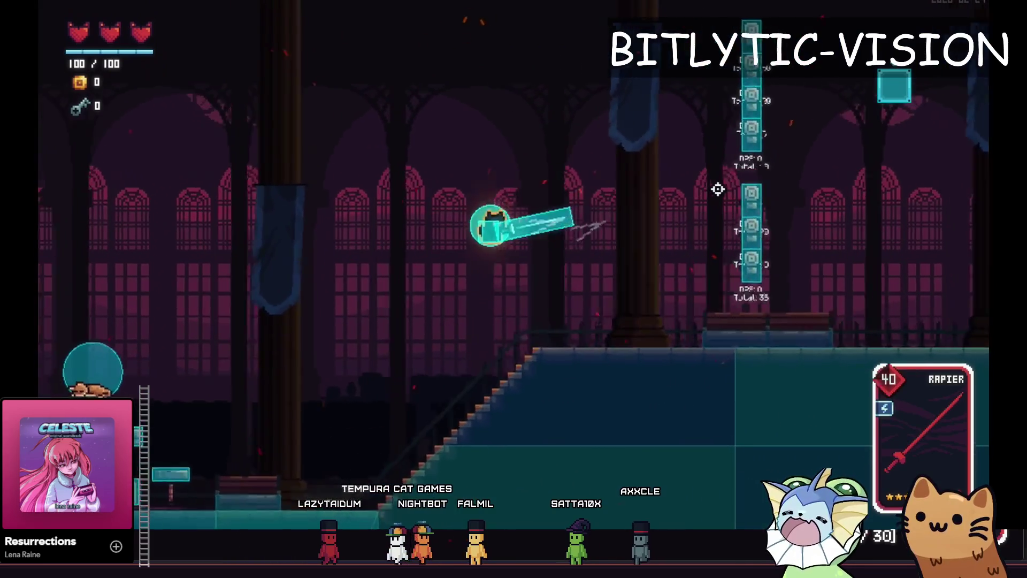
key("a")
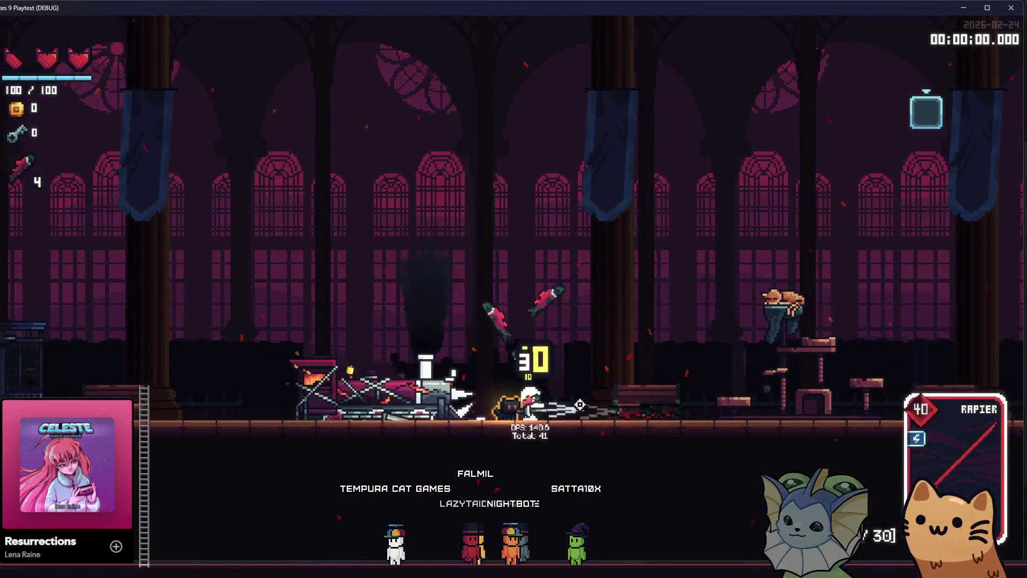
left_click(625, 390)
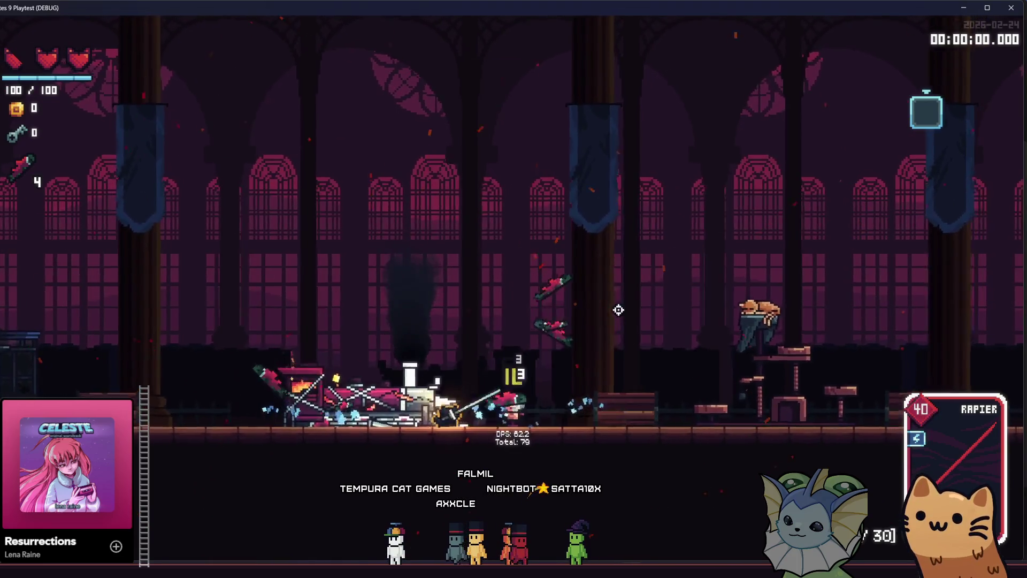
key("a")
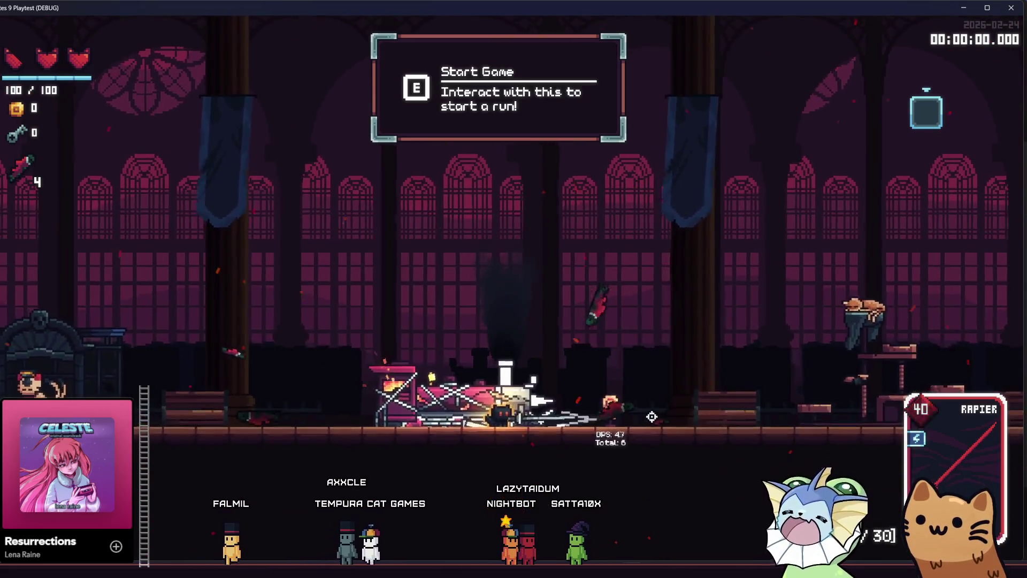
Keep stabbing the training dummy with the rapier until its total reaches 1227.
key("d")
left_click(666, 400)
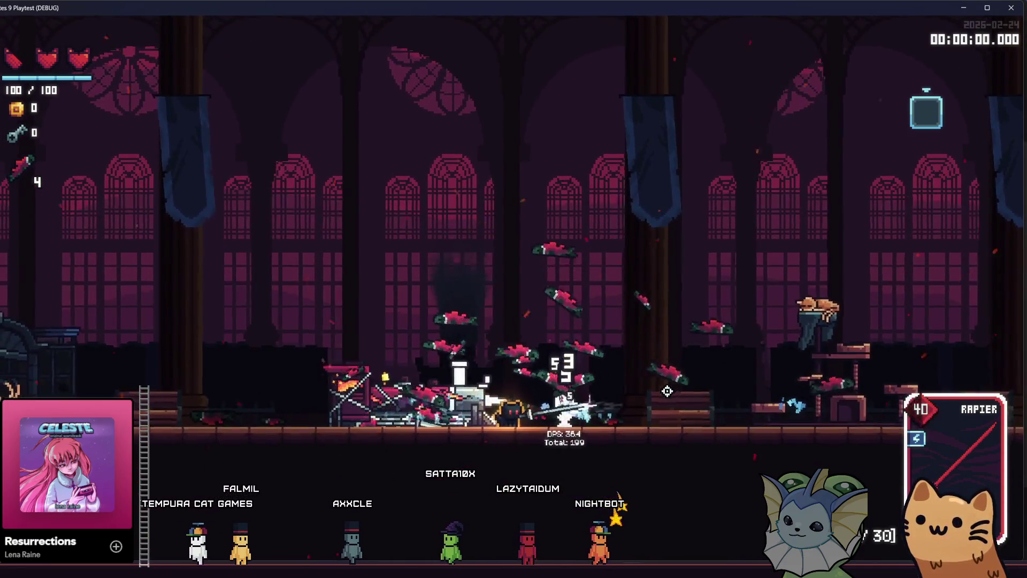
left_click(667, 391)
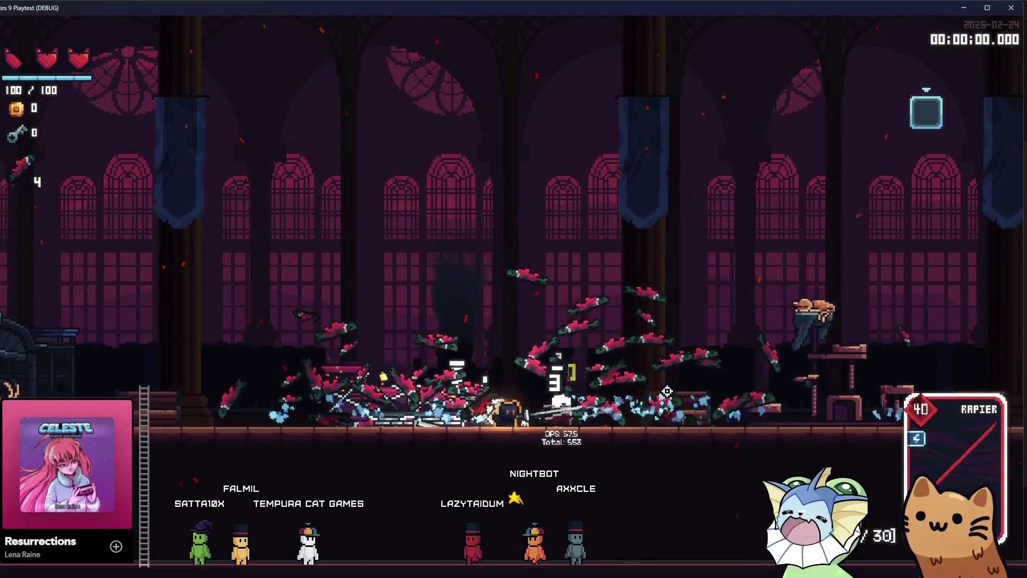
left_click(667, 391)
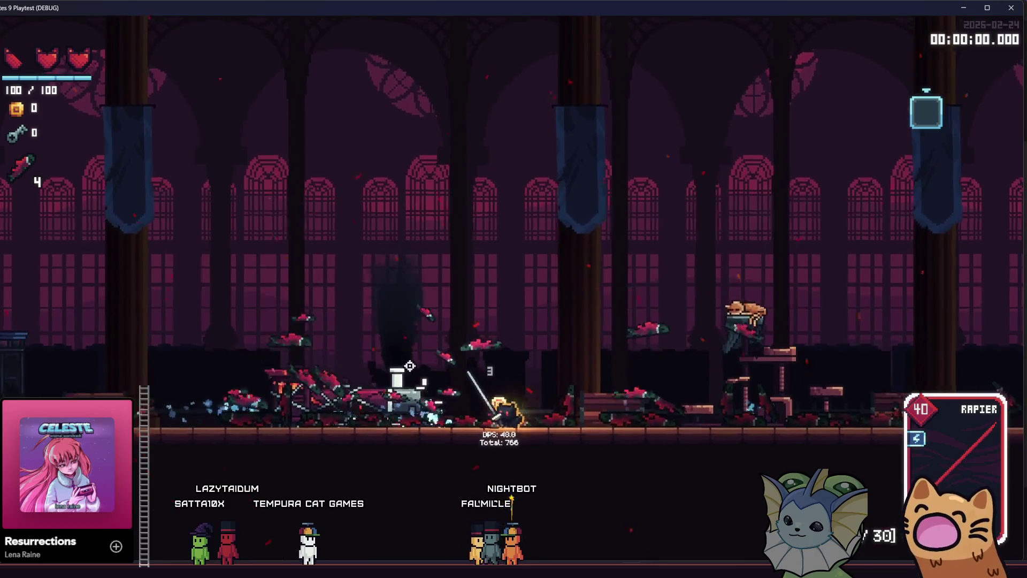
key("d")
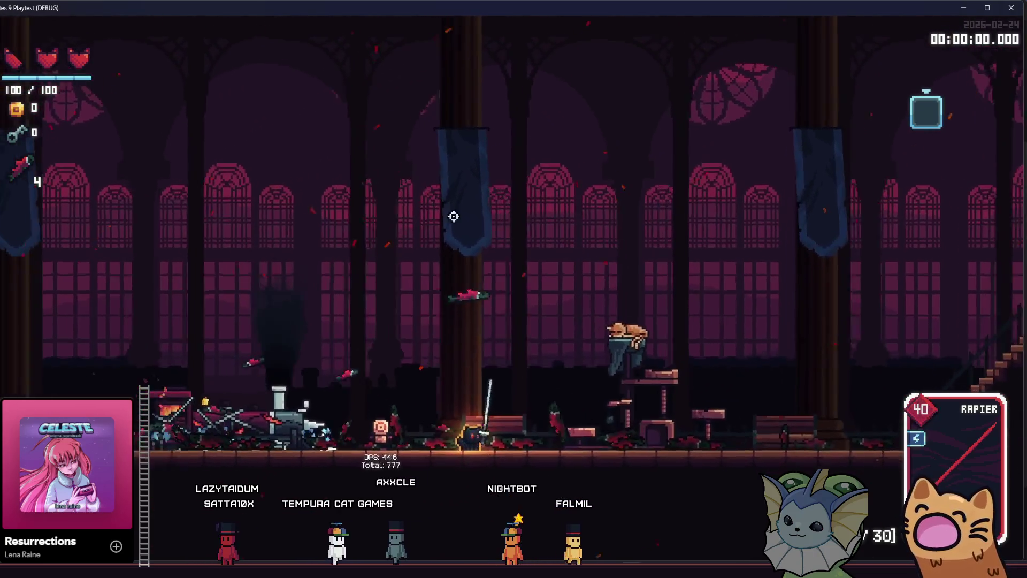
left_click(355, 379)
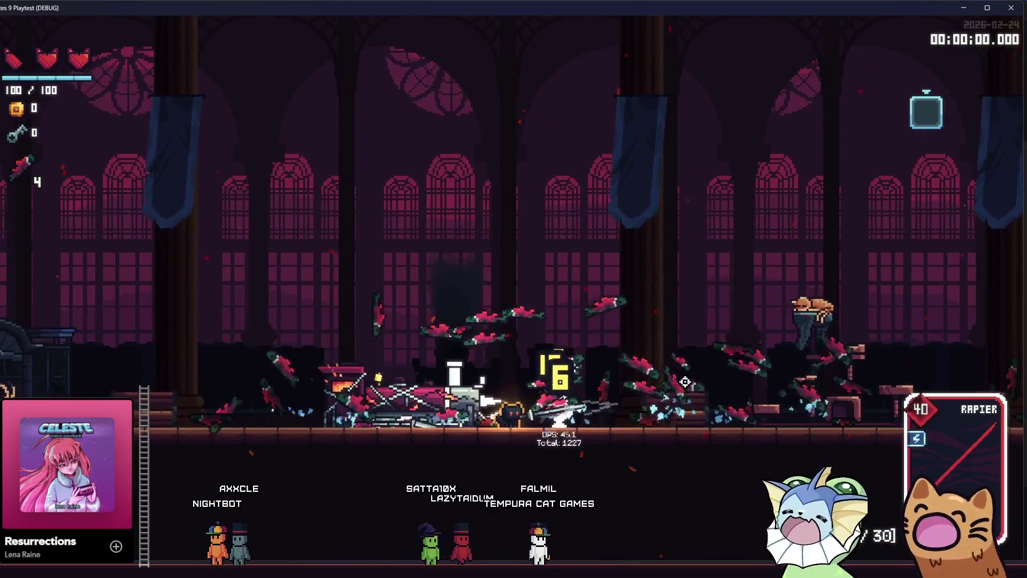
Return to the script editor and quick-open player_data.gd.
key("F8")
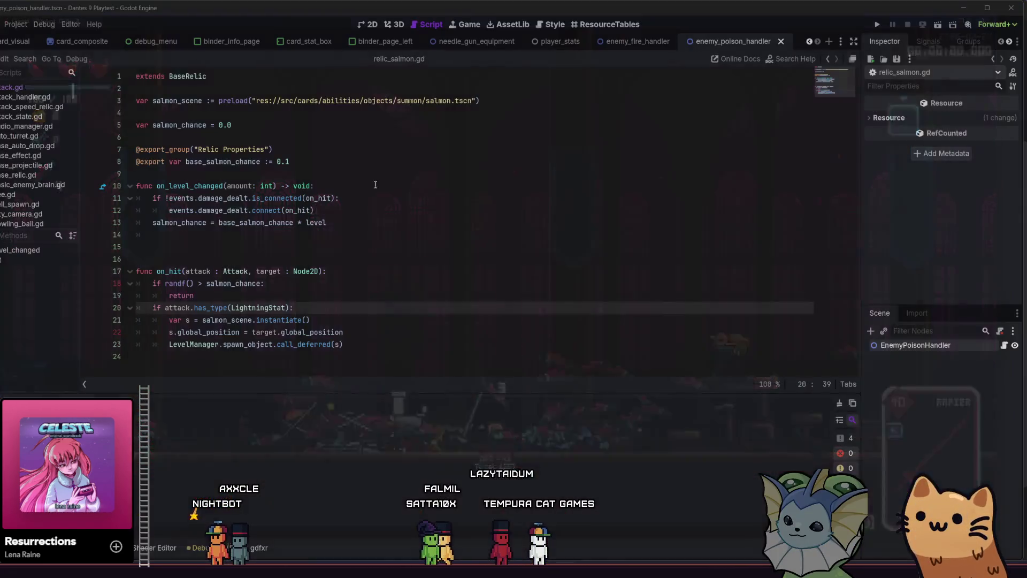
left_click(333, 222)
key("shift+alt+o")
type("play")
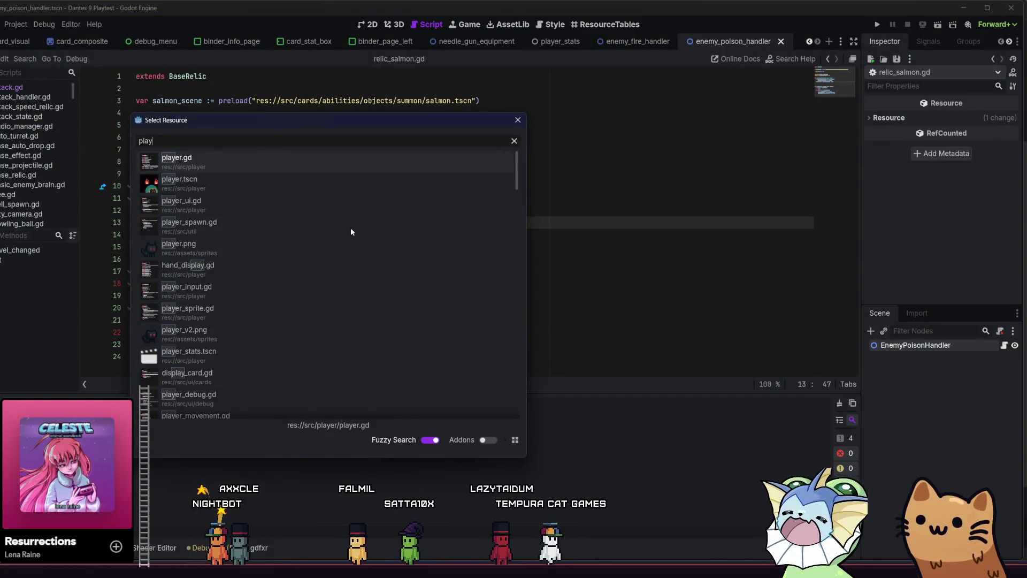
type("er_data")
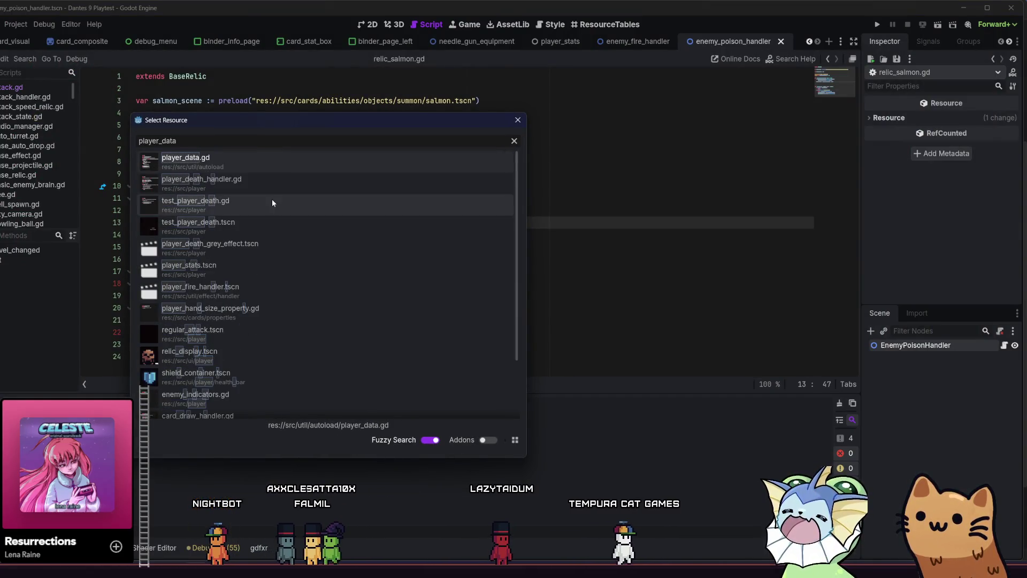
left_click(262, 167)
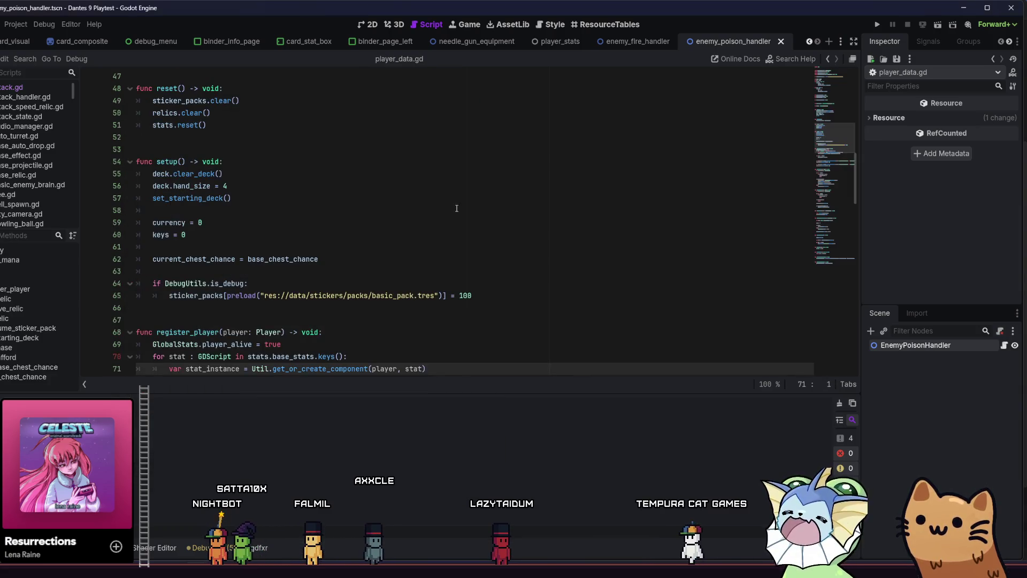
Search the script for 'crit' and place the caret at 0.2 on line 79 and 2.0 on line 82.
scroll(456, 208, "up", 10)
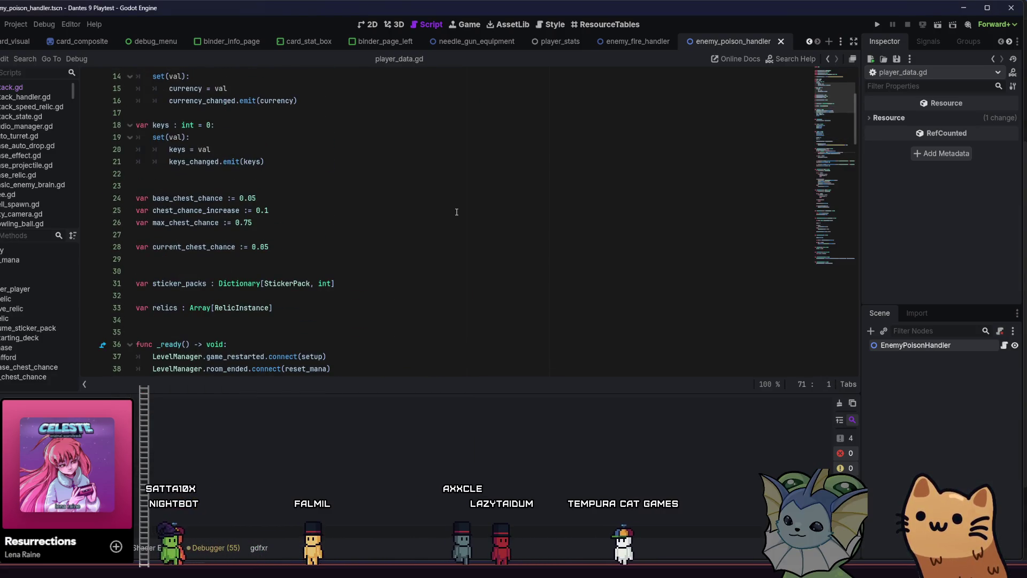
scroll(457, 212, "up", 4)
key("ctrl+f")
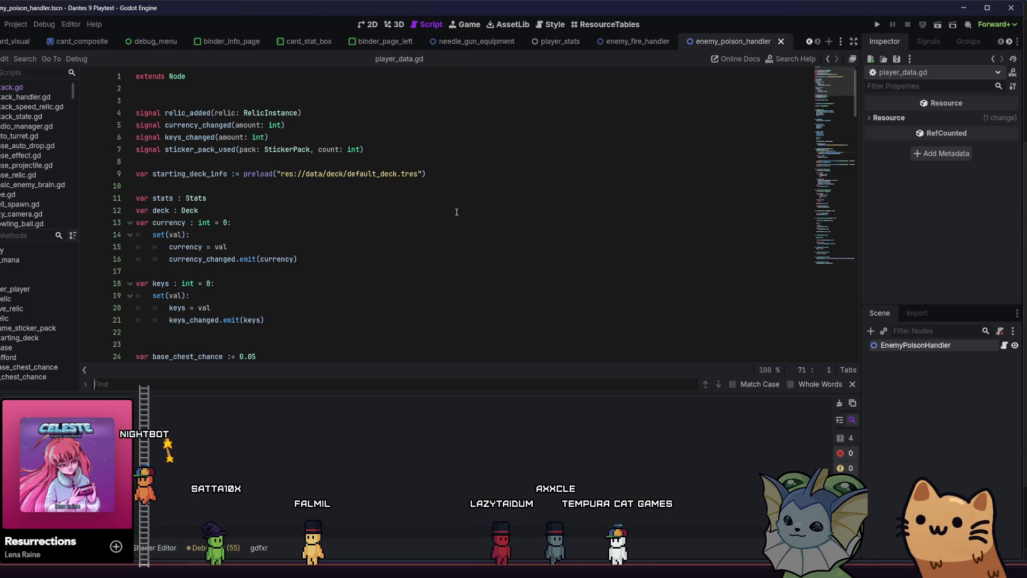
type("crit")
key("BackSpace")
key("BackSpace")
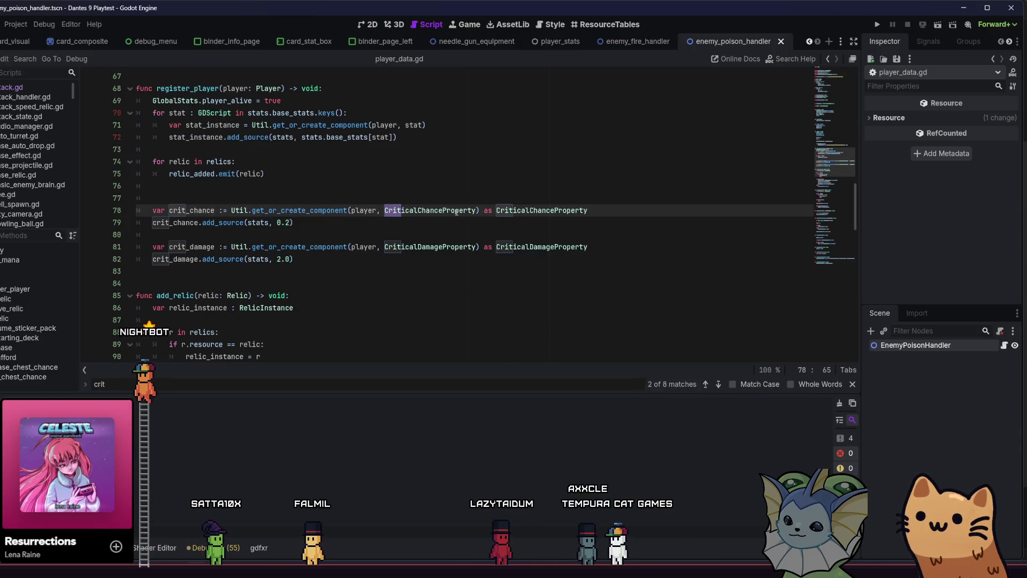
type("it")
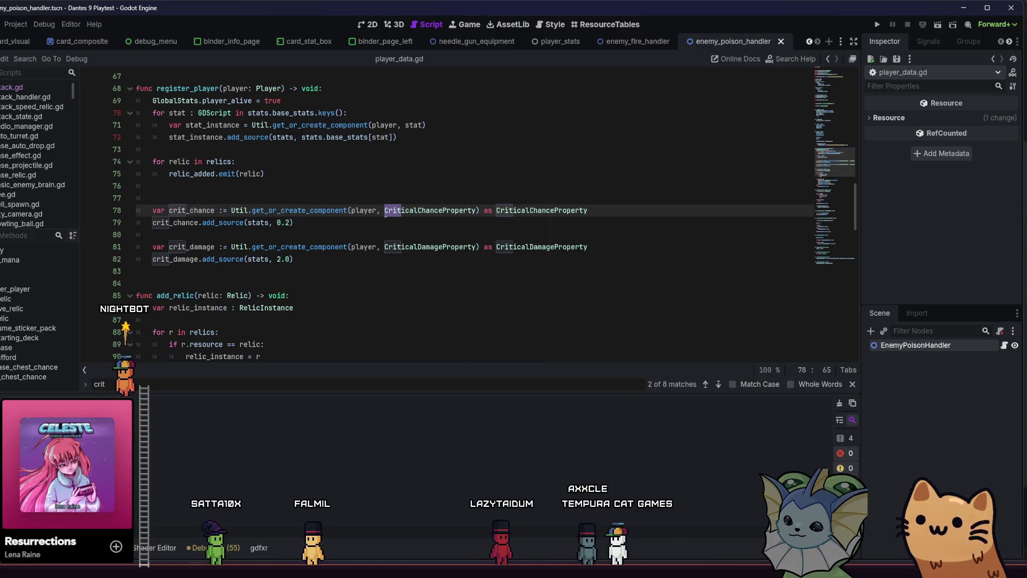
left_click(289, 222)
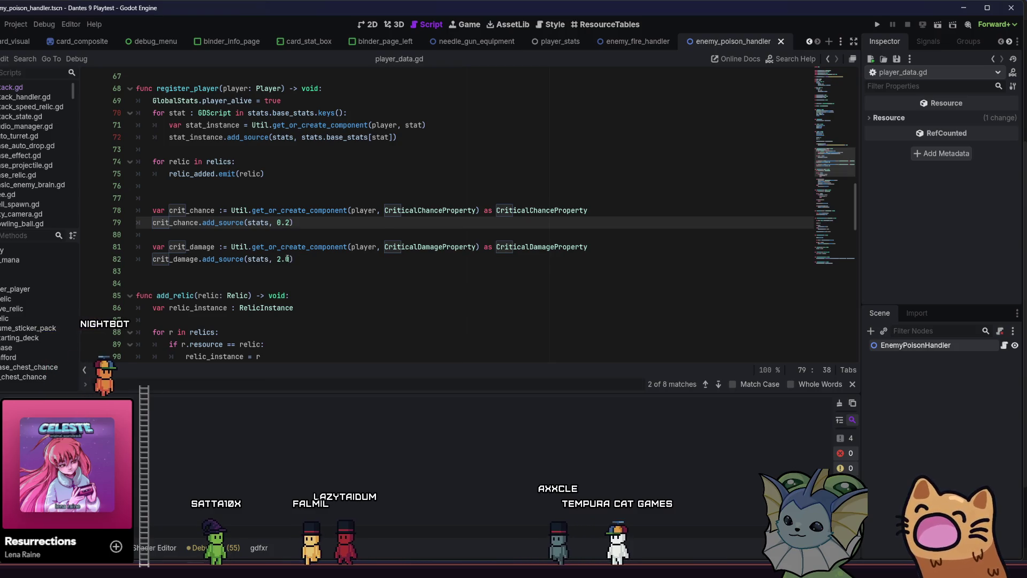
left_click(291, 259)
left_click(292, 258)
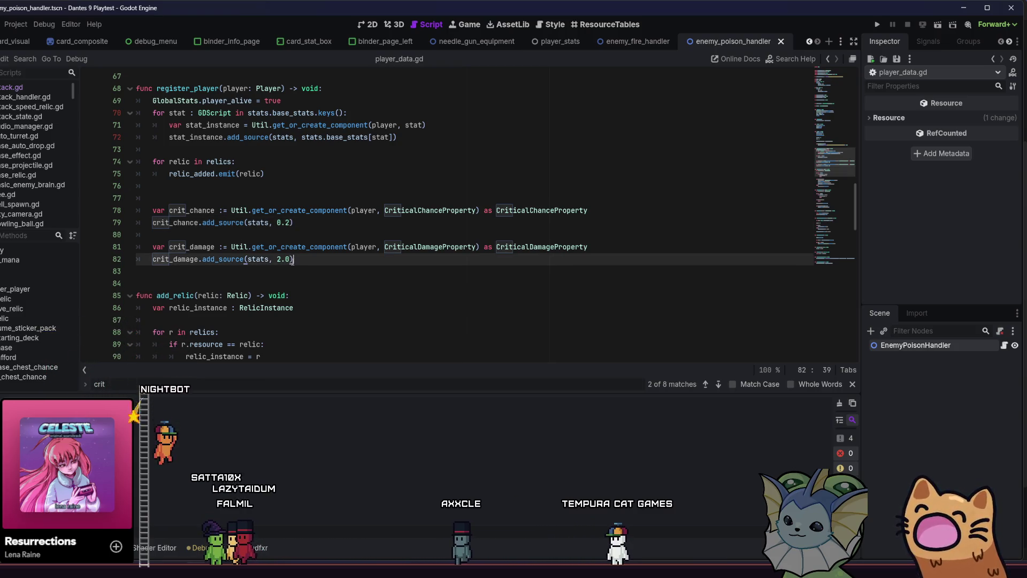
Close the search and select lines 80–82 to review the 2.0 crit damage value.
left_click_drag(291, 259, 276, 258)
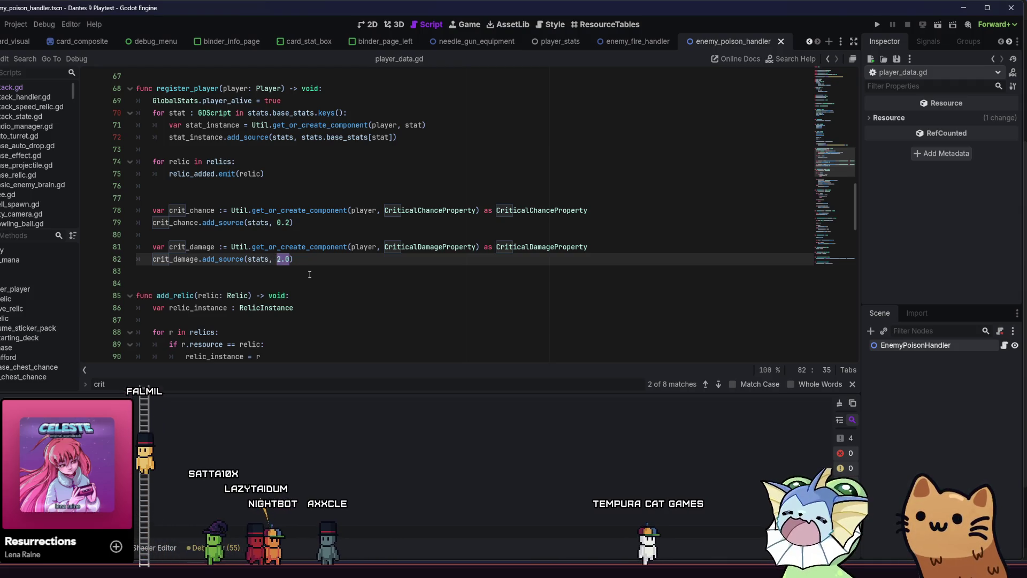
key("Escape")
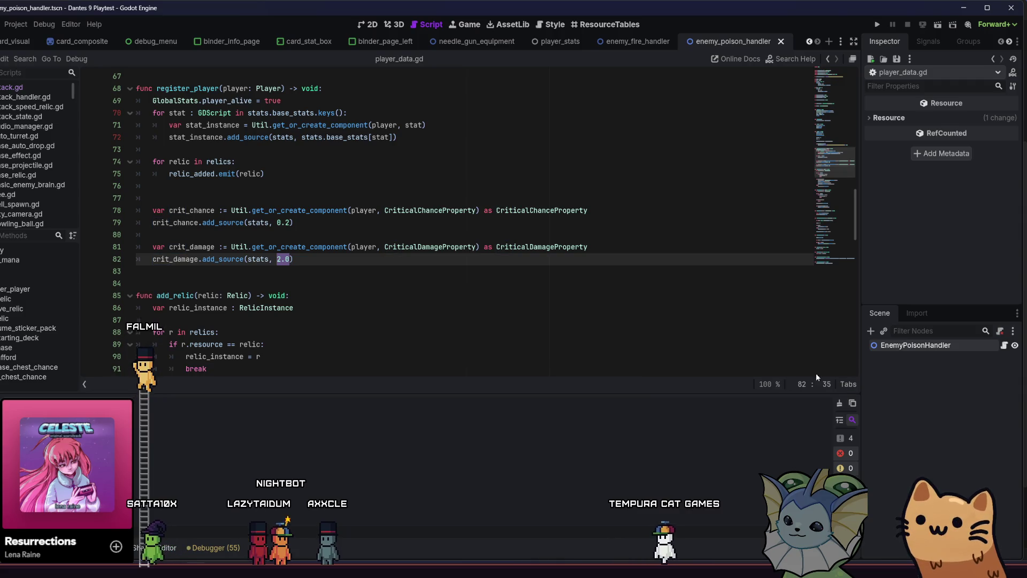
left_click(469, 266)
left_click(471, 258)
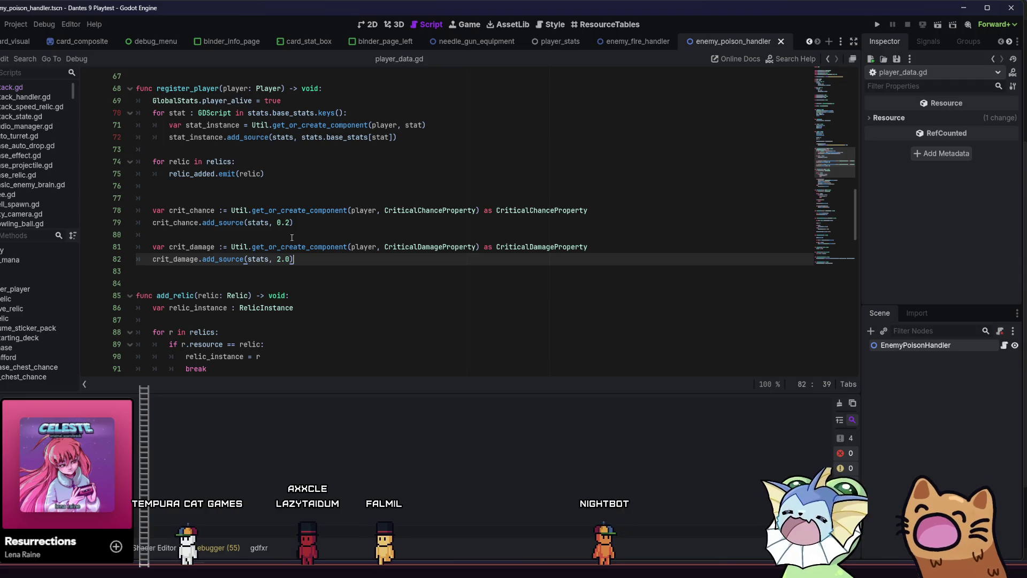
key("shift+Home")
key("shift+Up")
key("shift+Up")
left_click(315, 264)
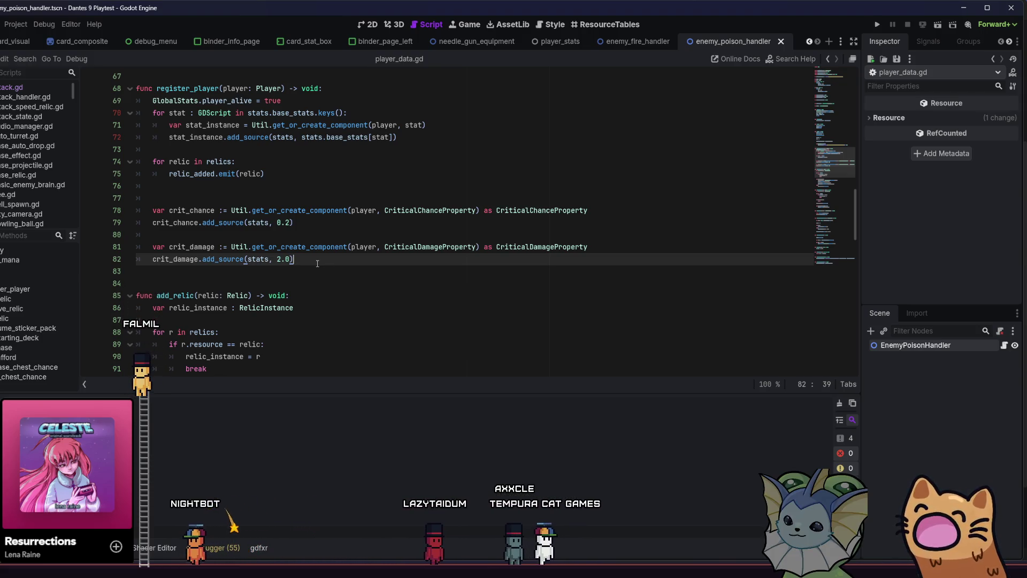
Select the whole crit damage line, then the 0.2 crit chance line 79.
left_click_drag(296, 258, 146, 260)
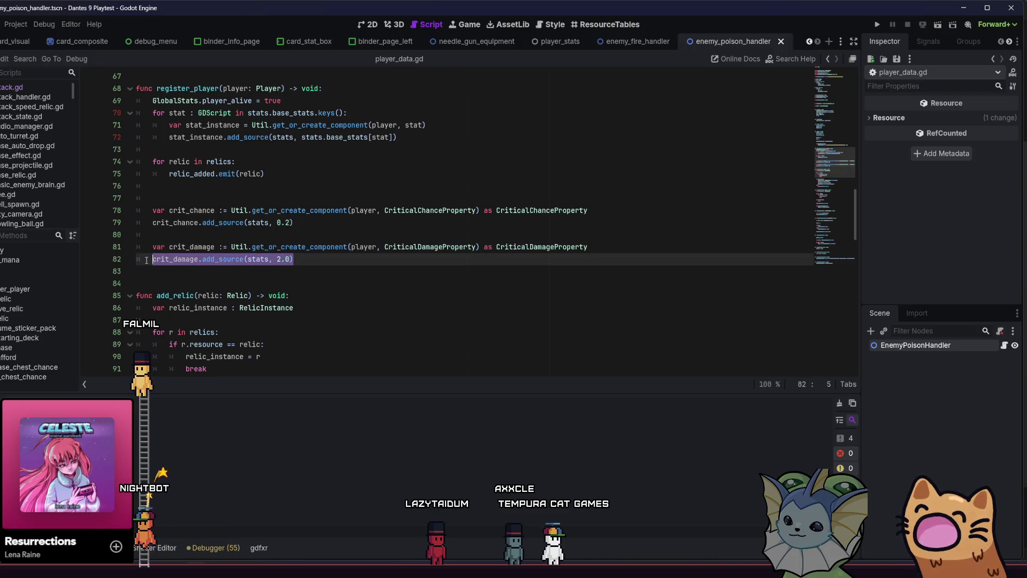
left_click(345, 274)
left_click(335, 262)
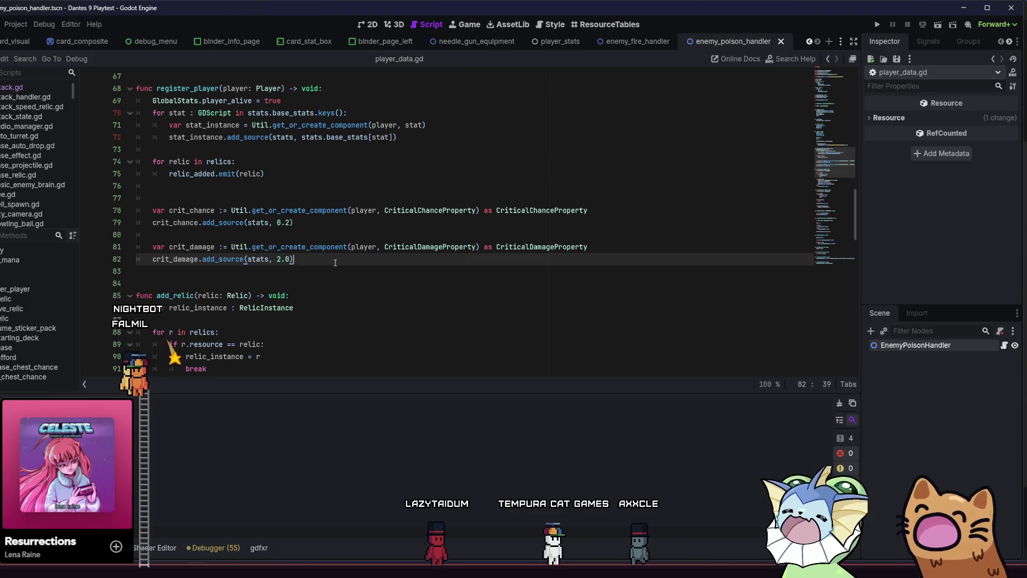
key("Up")
key("Up")
key("Up")
key("Down")
key("shift+Home")
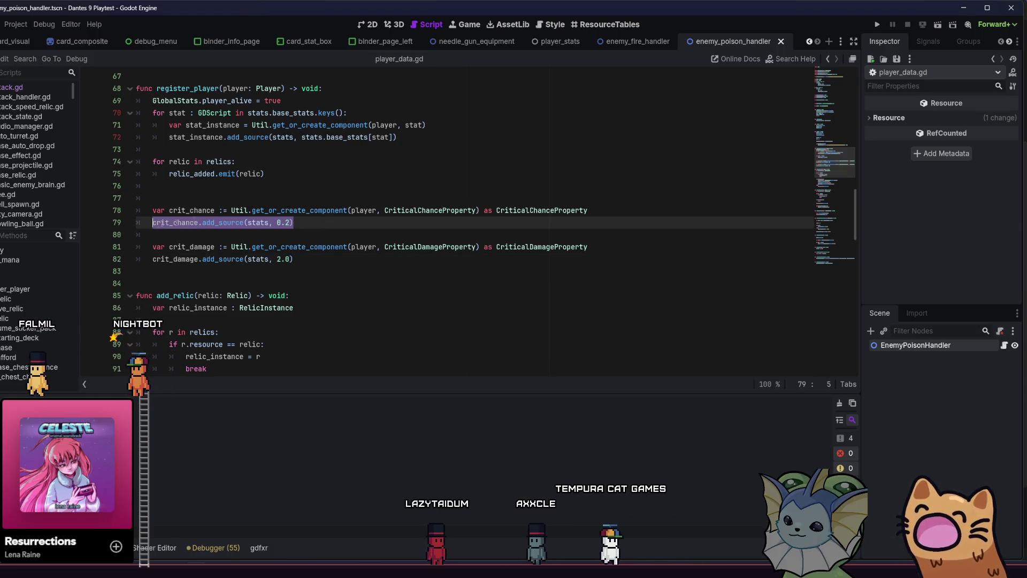
left_click(318, 223)
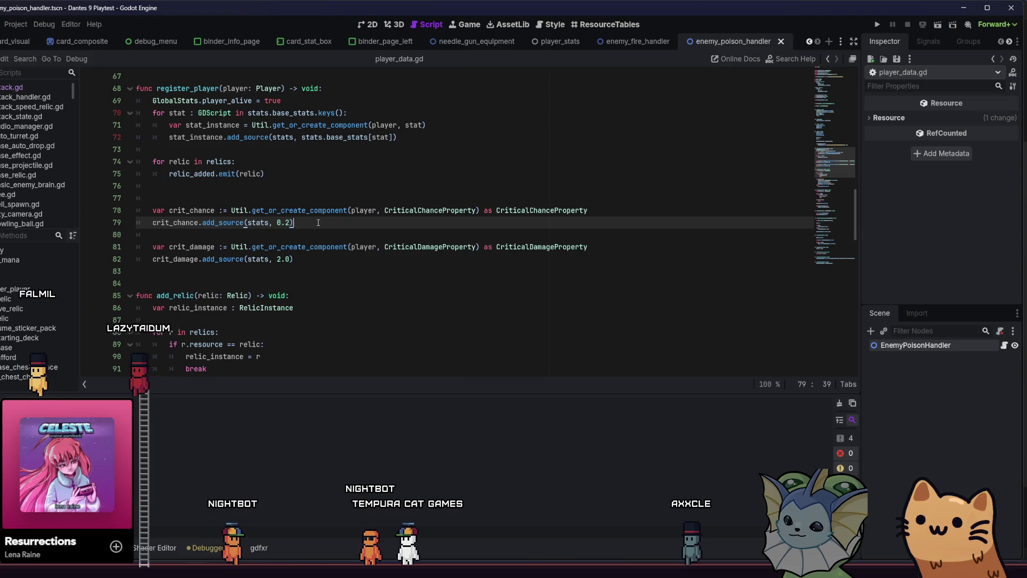
mouse_move(320, 253)
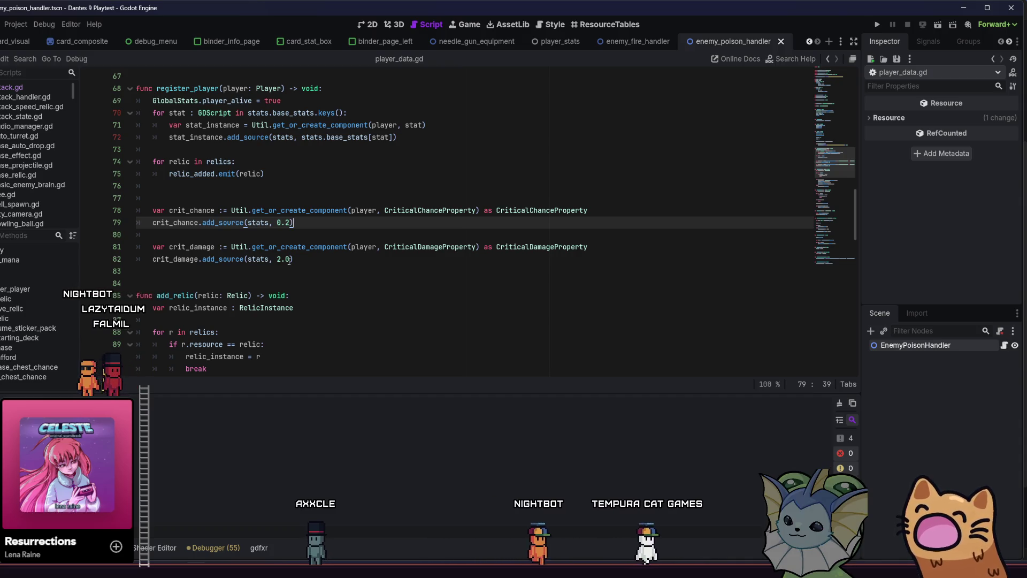
Lower line 79's crit chance from 0.2 to 0.1 and line 82's crit damage from 2.0 to 1.5.
key("Left")
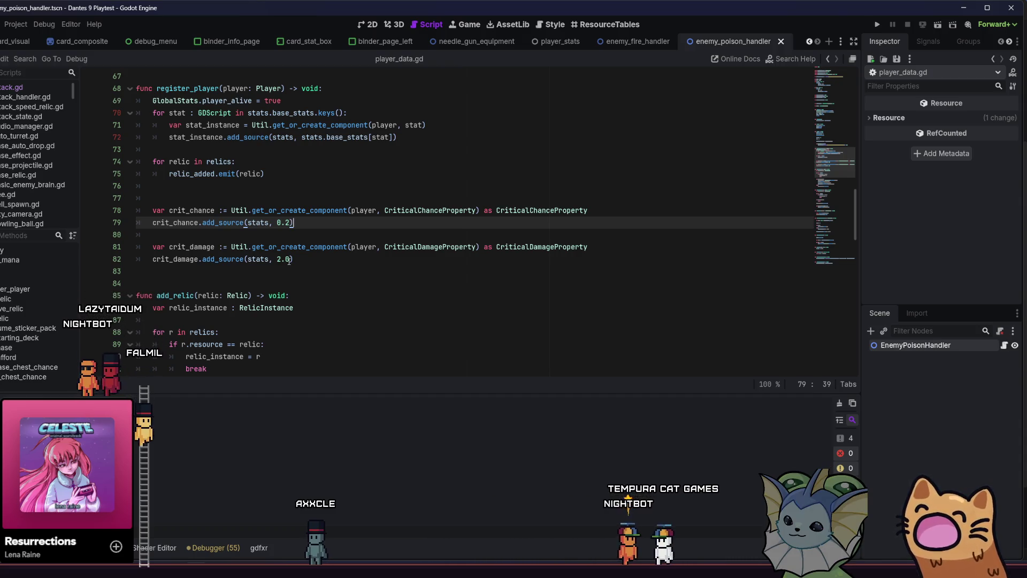
key("BackSpace")
type("1")
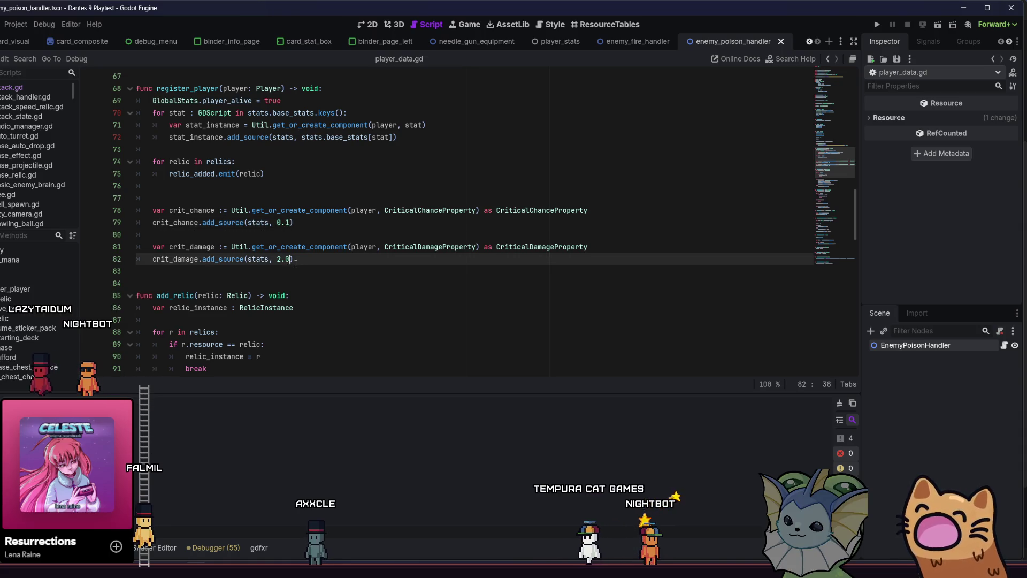
left_click(289, 261)
key("BackSpace")
key("BackSpace")
key("BackSpace")
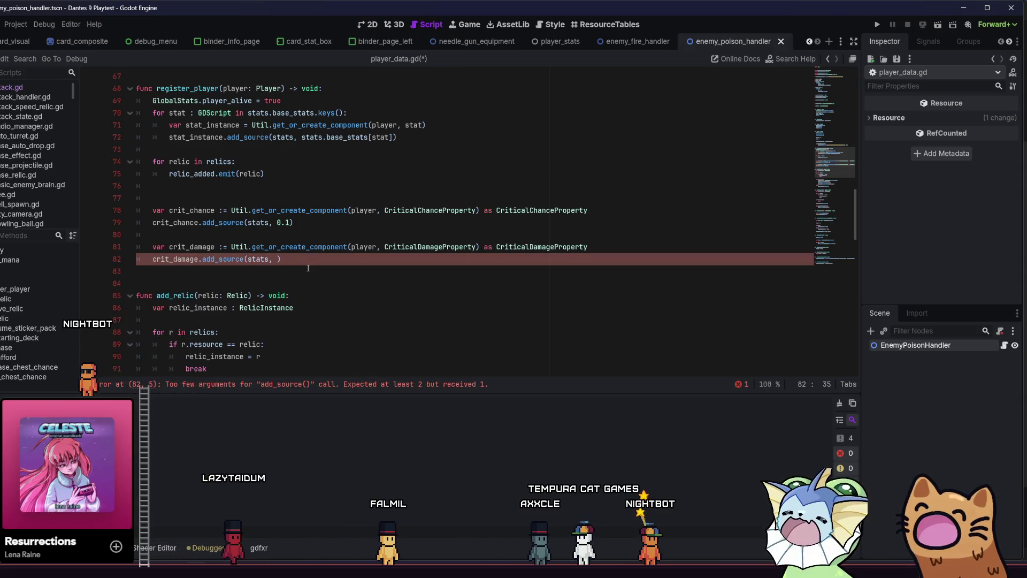
type("1.5")
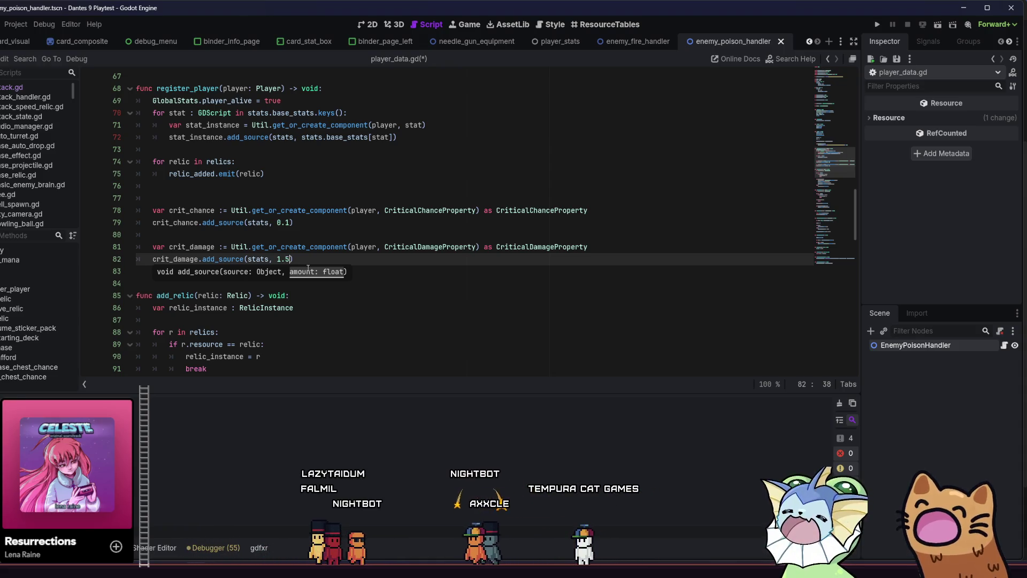
left_click(331, 256)
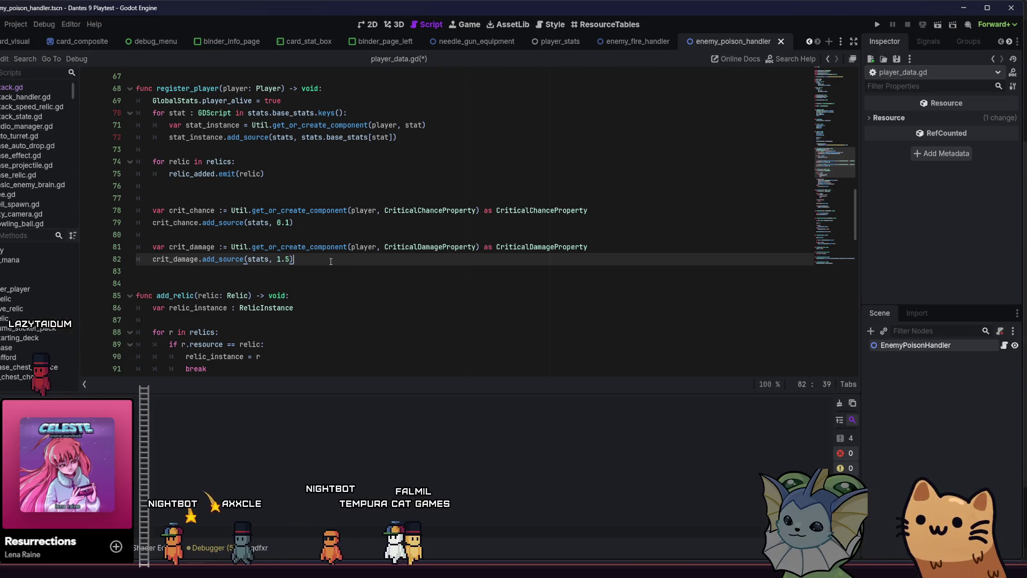
Open File Explorer to Pictures > Screenshots and scroll through the newest screenshots.
mouse_move(260, 554)
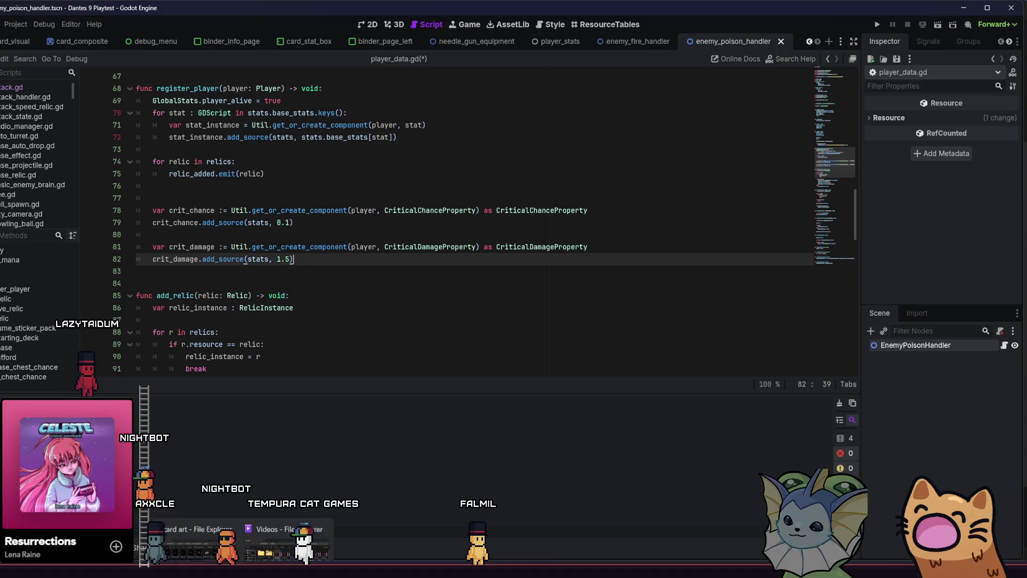
left_click(260, 551)
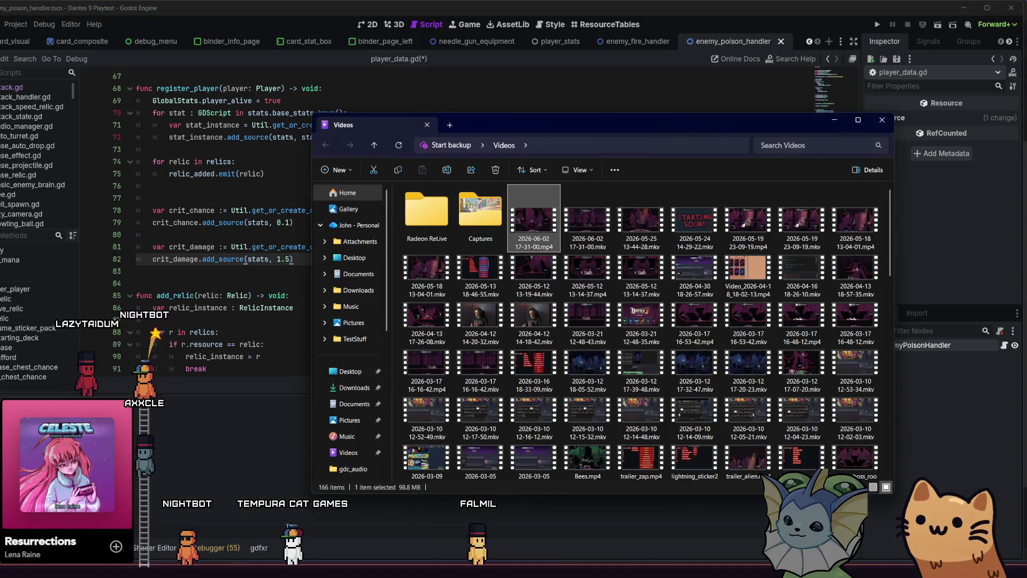
left_click(353, 322)
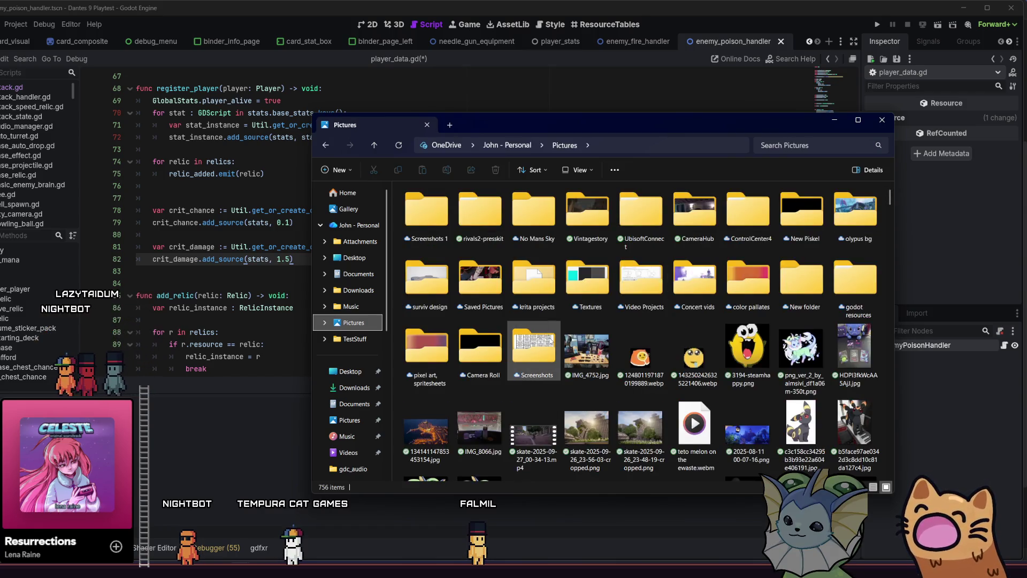
double_click(549, 341)
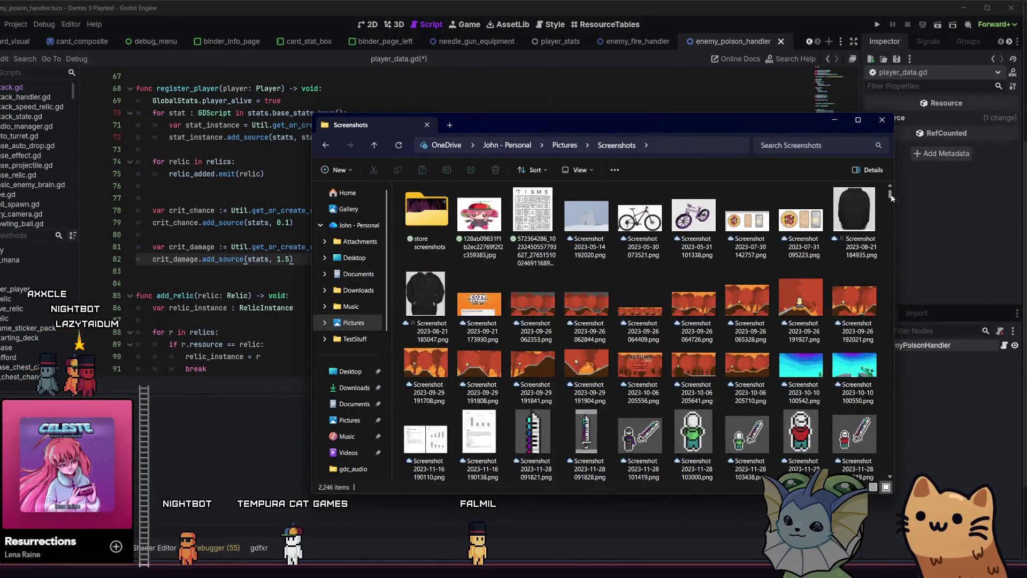
left_click_drag(888, 193, 861, 461)
scroll(861, 461, "down", 5)
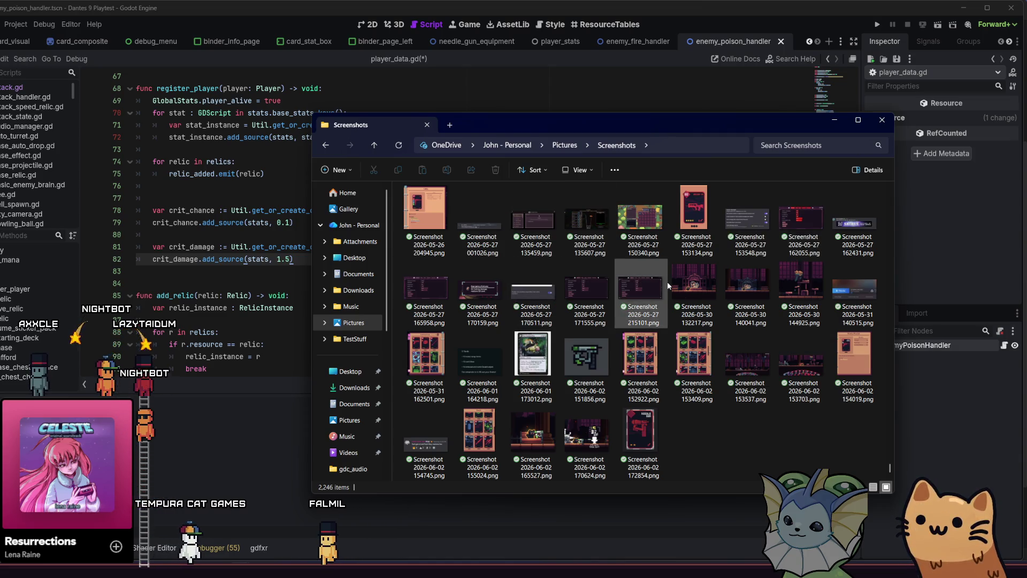
scroll(667, 282, "up", 2)
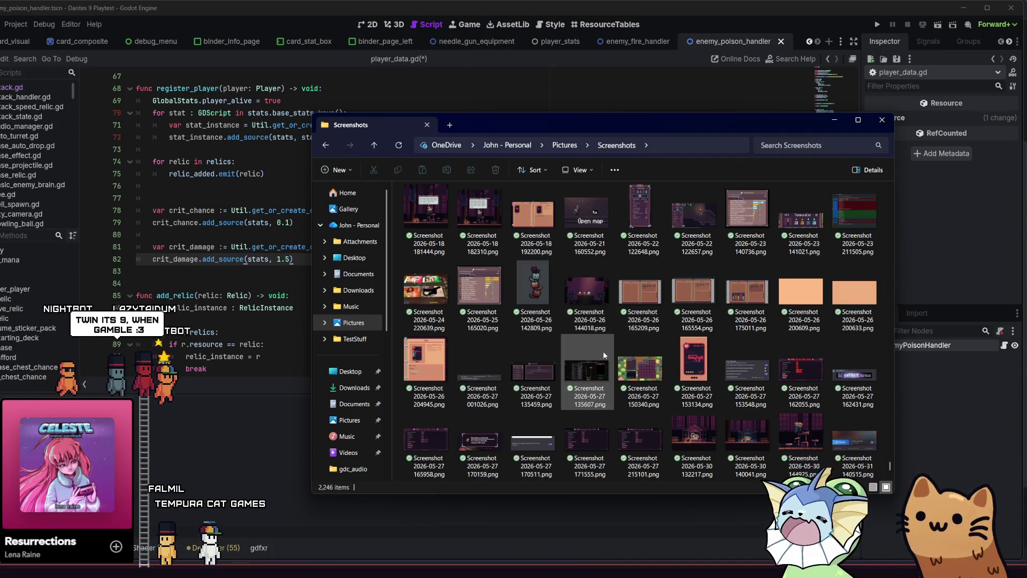
View a character-stats screenshot in Photos for crit reference, then close it.
double_click(517, 273)
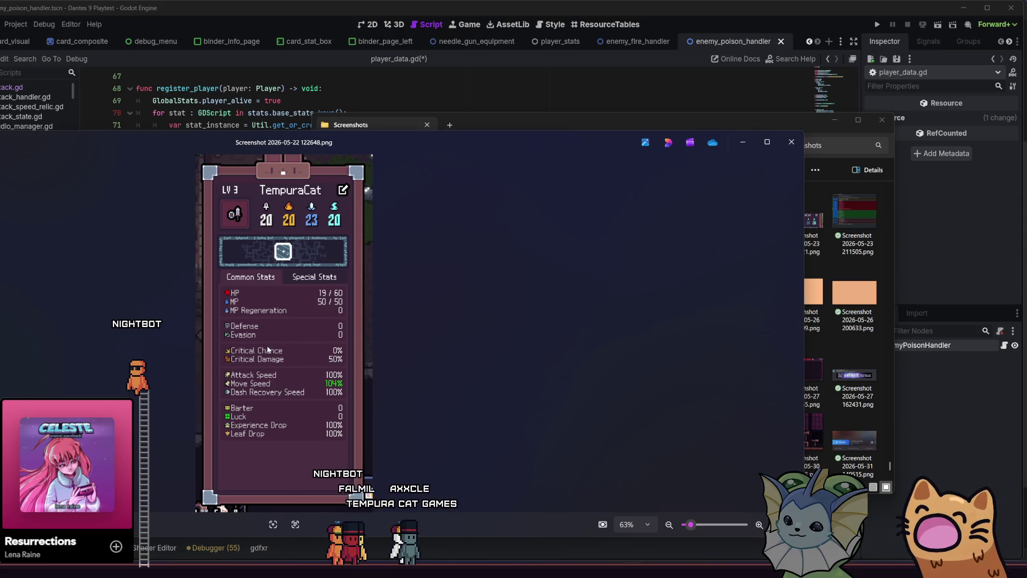
left_click(791, 142)
left_click(880, 120)
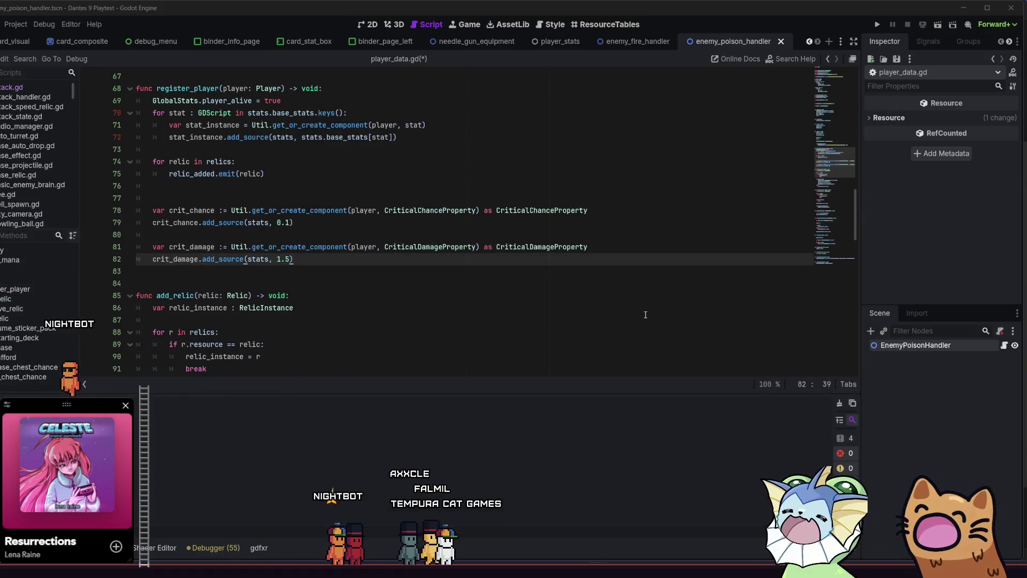
key("alt+Tab")
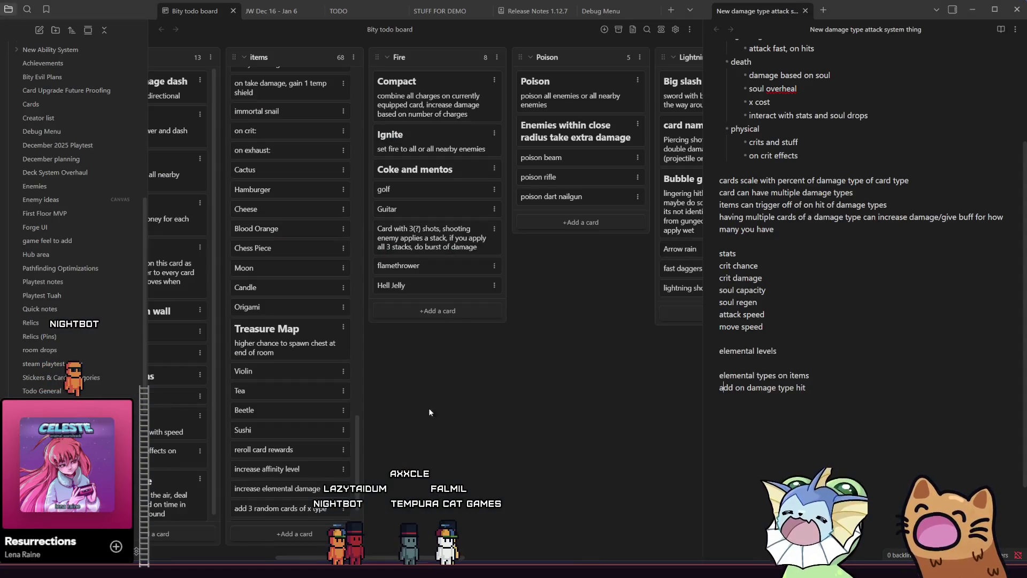
key("alt+Tab")
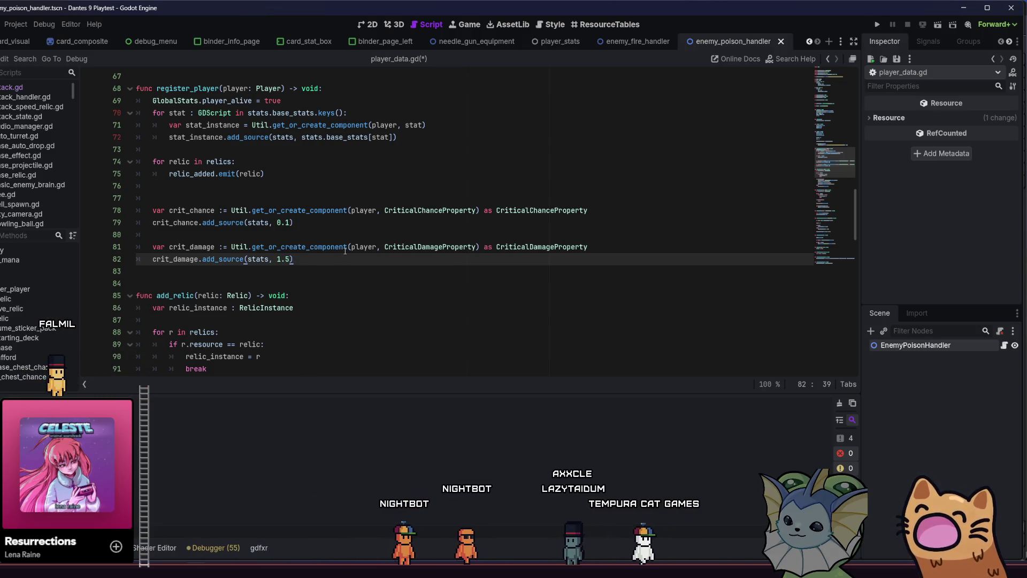
mouse_move(345, 251)
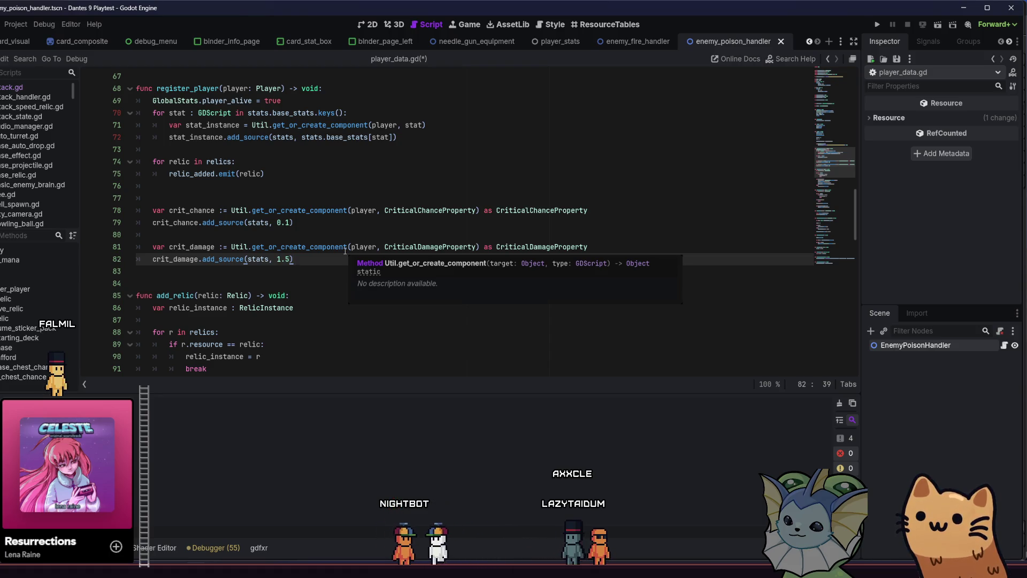
left_click(325, 231)
left_click(325, 227)
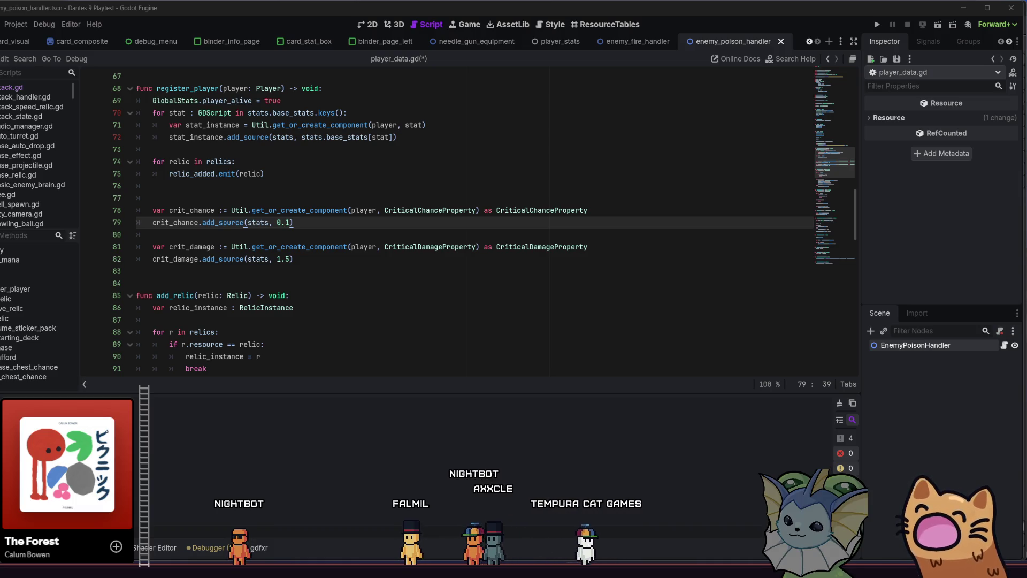
Launch the playtest and move past the training dummies, attacking with the rapier.
key("alt+Tab")
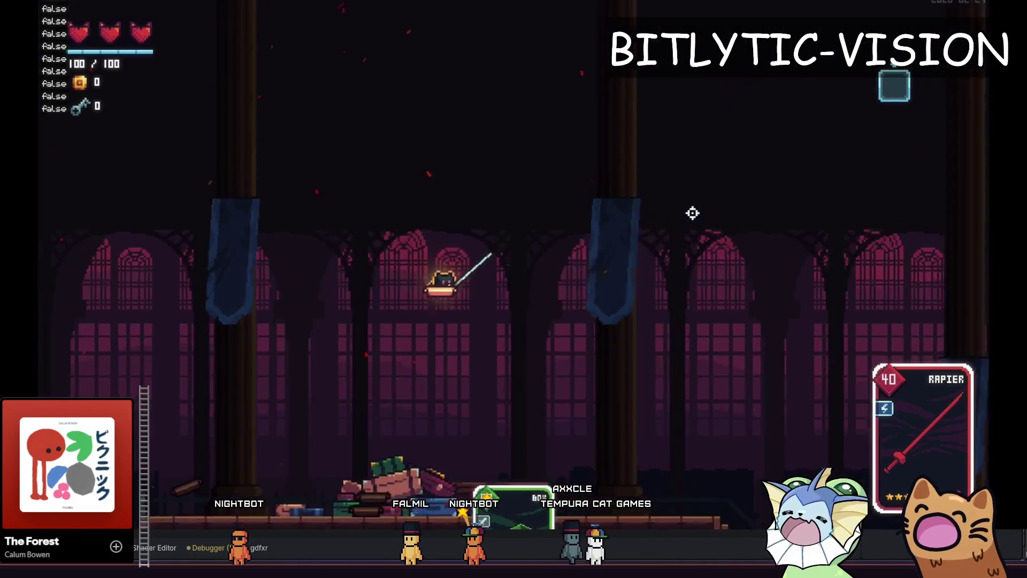
key("a")
left_click(688, 216)
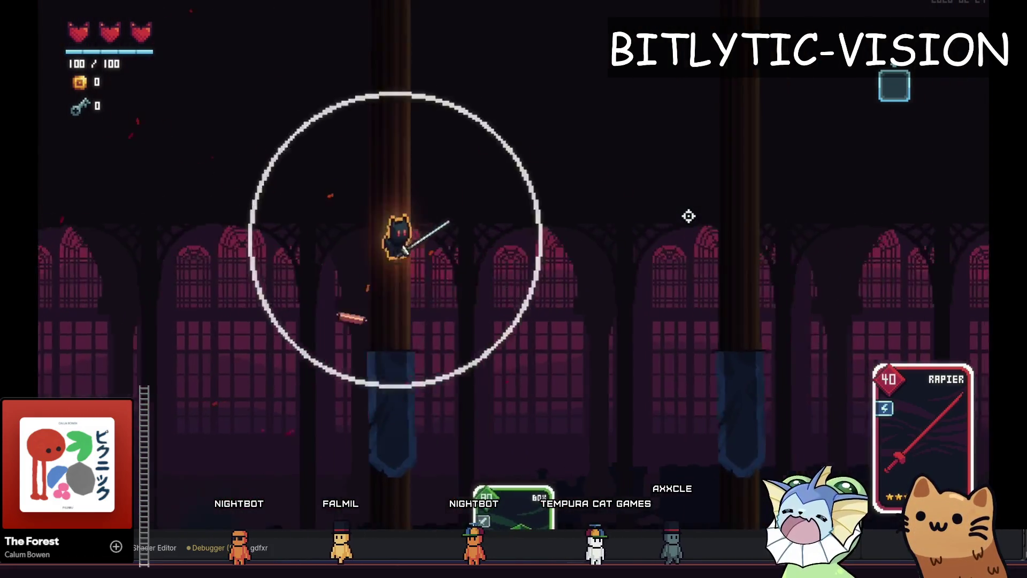
key("d")
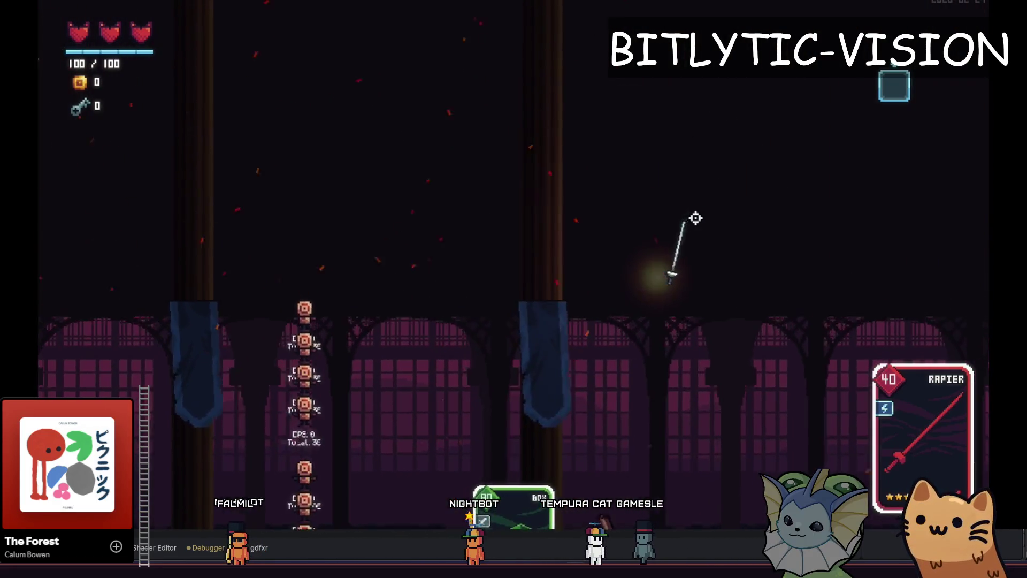
key("a")
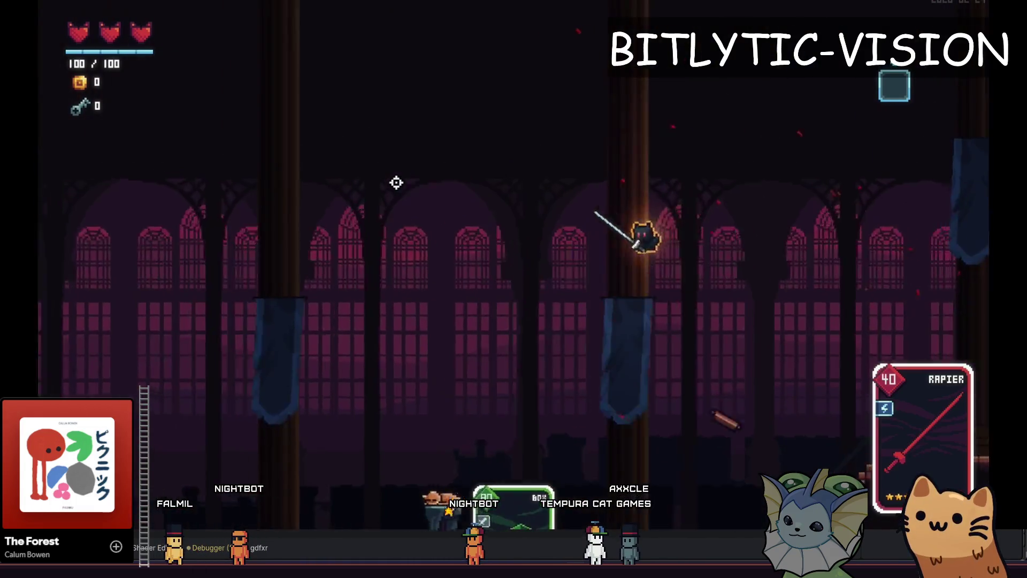
left_click(396, 182)
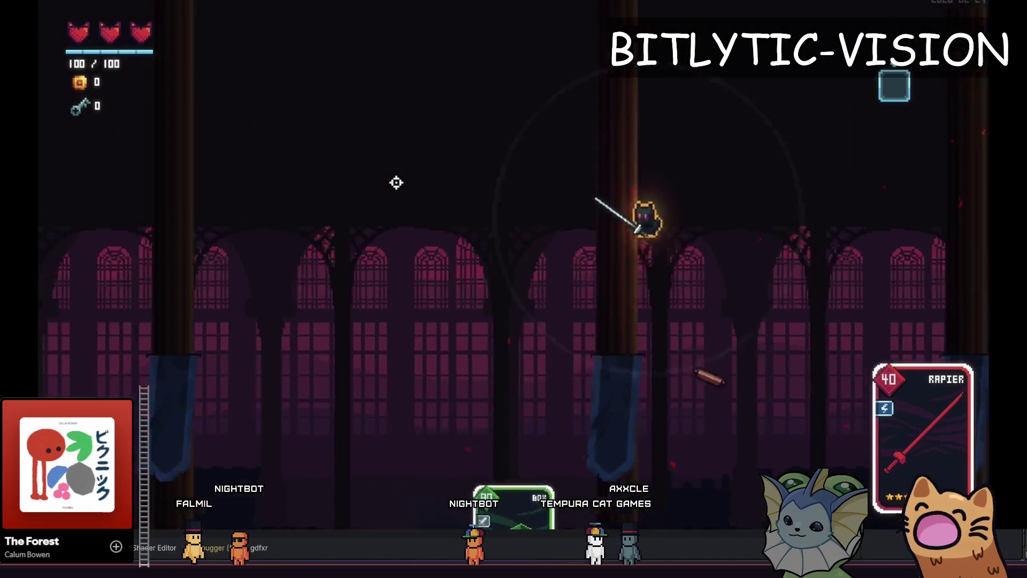
key("space")
left_click(388, 180)
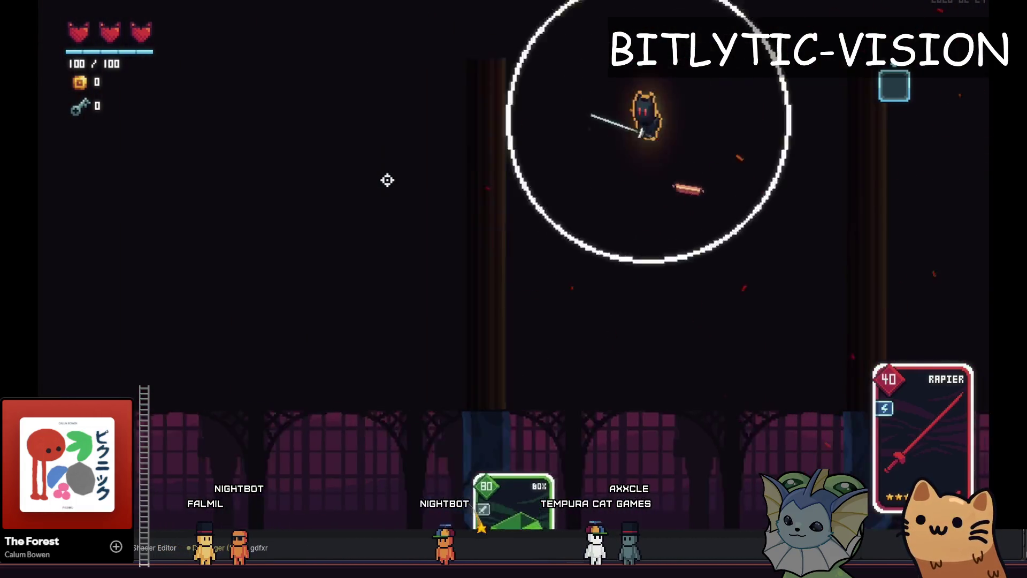
Jump along the ledge onto the upper platform, attacking with the rapier in midair.
key("a")
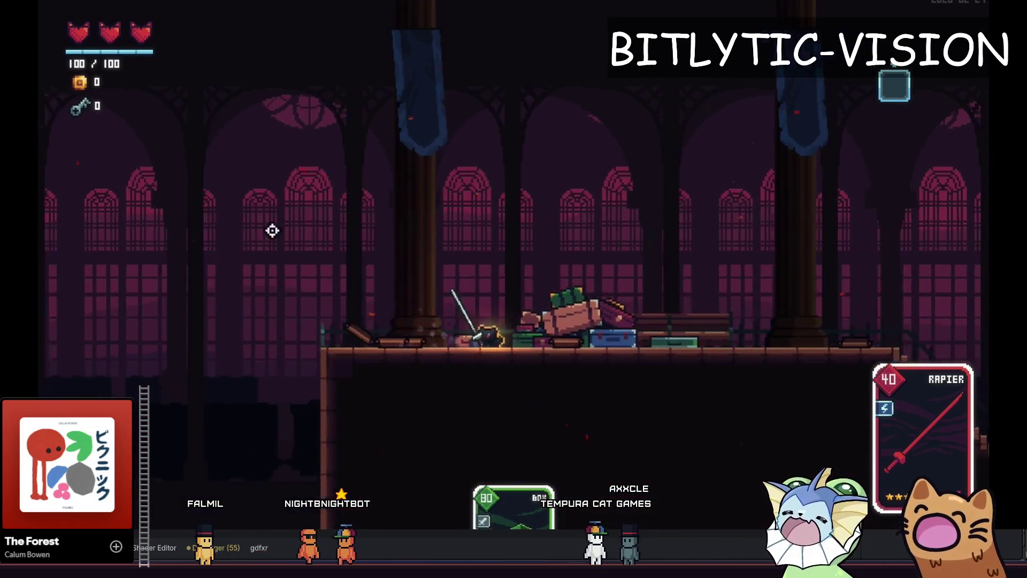
key("space")
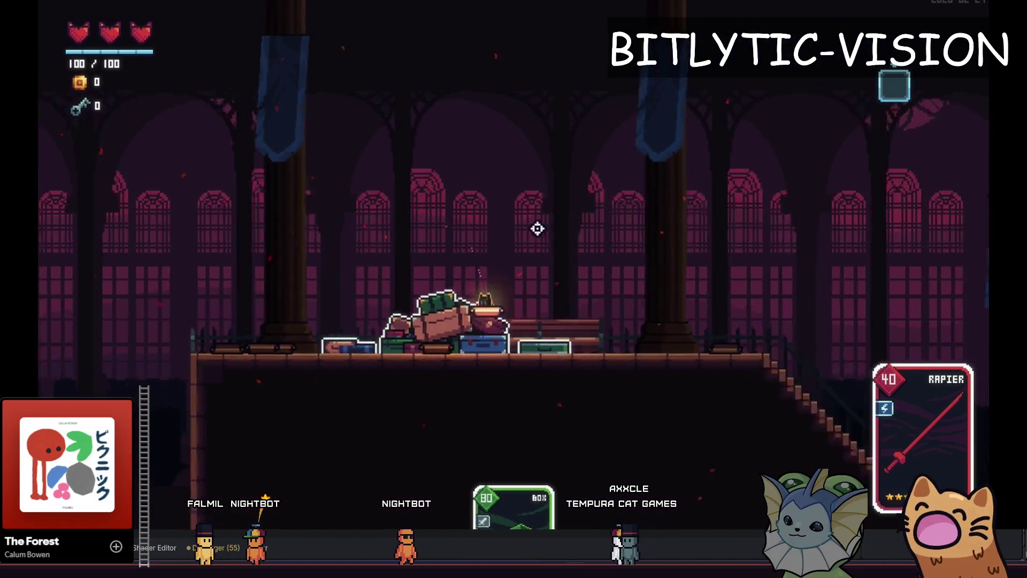
key("space")
left_click(699, 238)
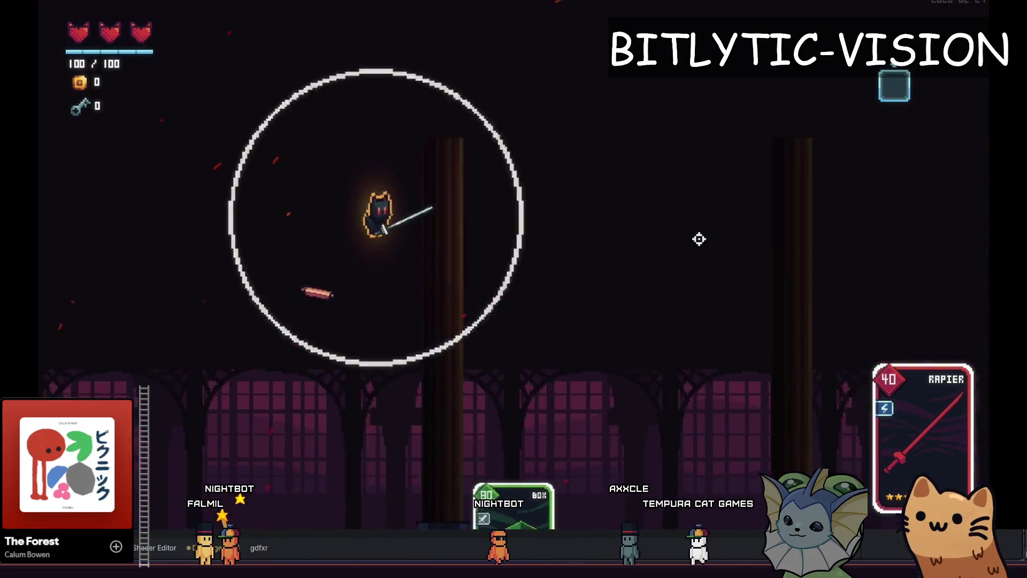
key("space")
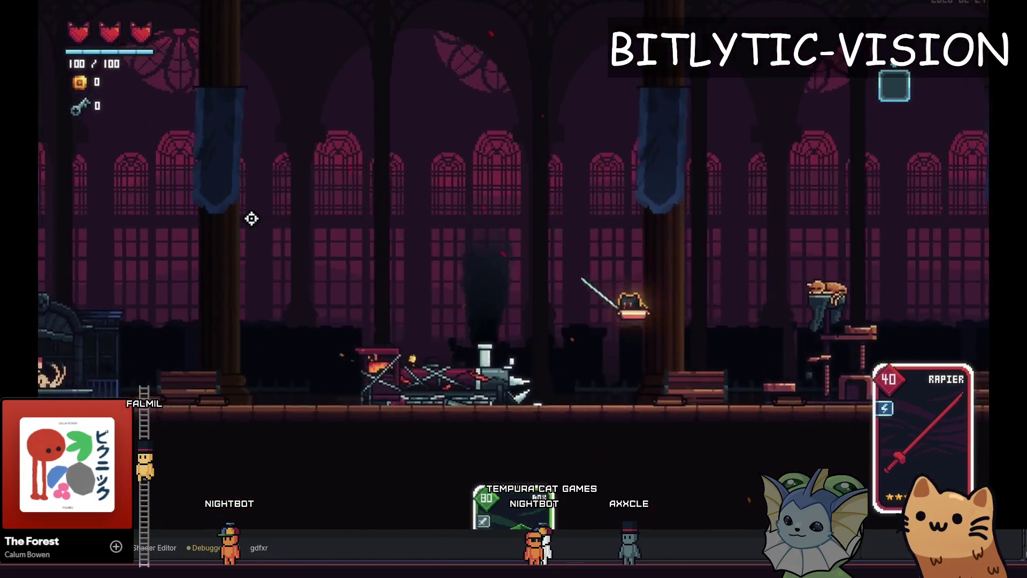
key("space")
left_click(262, 219)
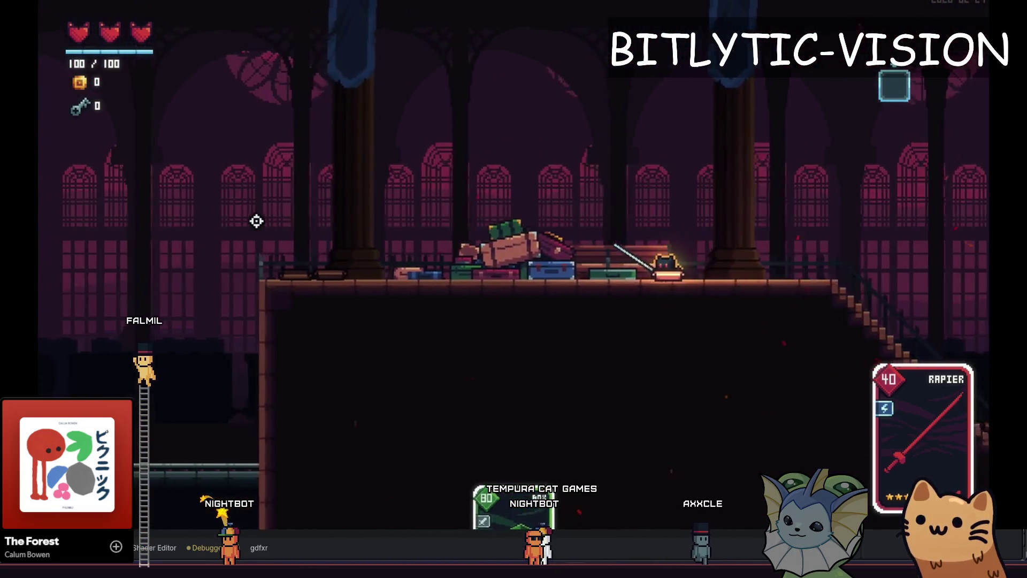